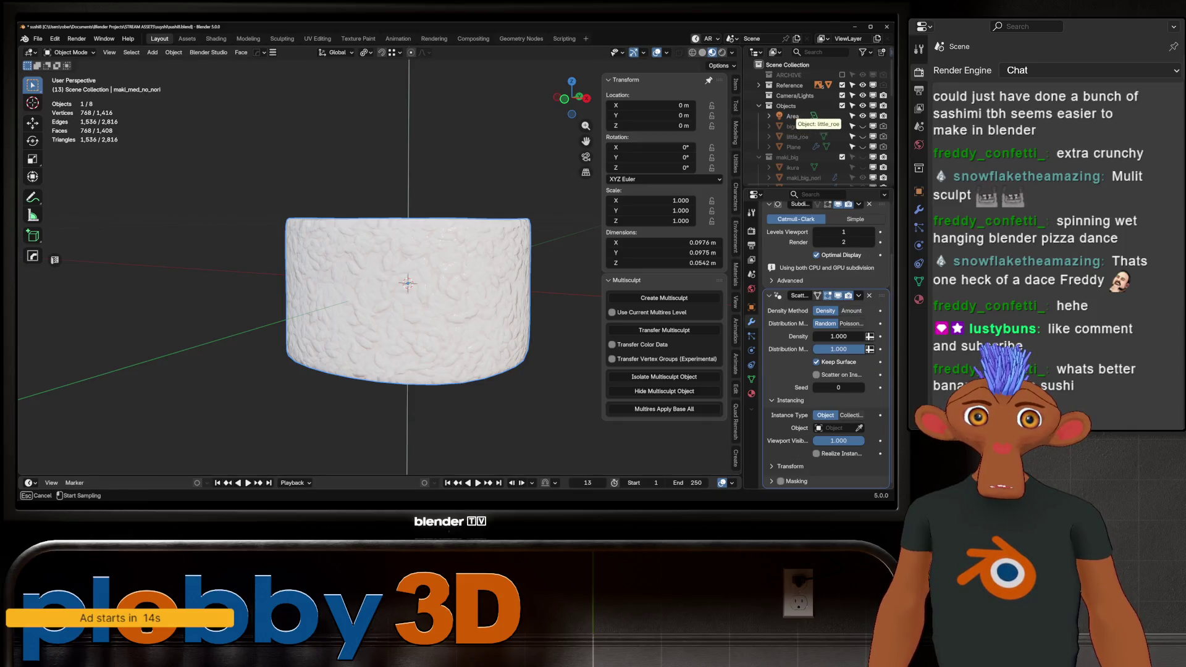
Scatter little_roe over the rice, testing Density and Poisson, then settle on Amount 7920.
{"action": "left_click", "coordinate": [796, 137]}
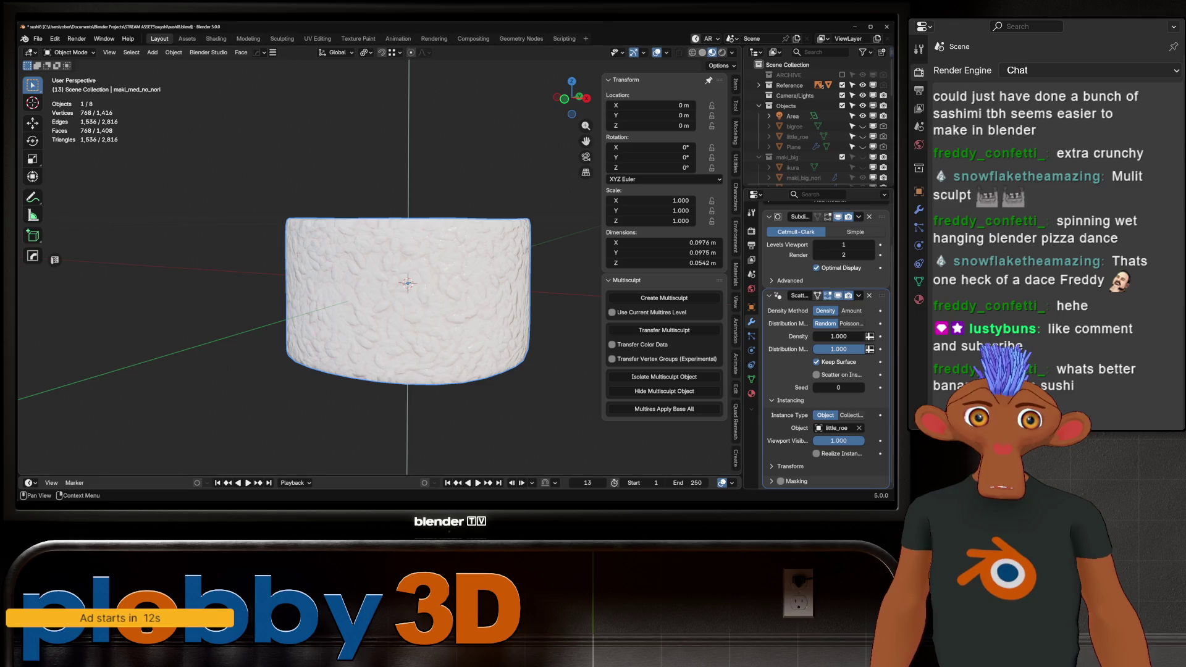
{"action": "left_click_drag", "start_coordinate": [839, 336], "coordinate": [839, 335]}
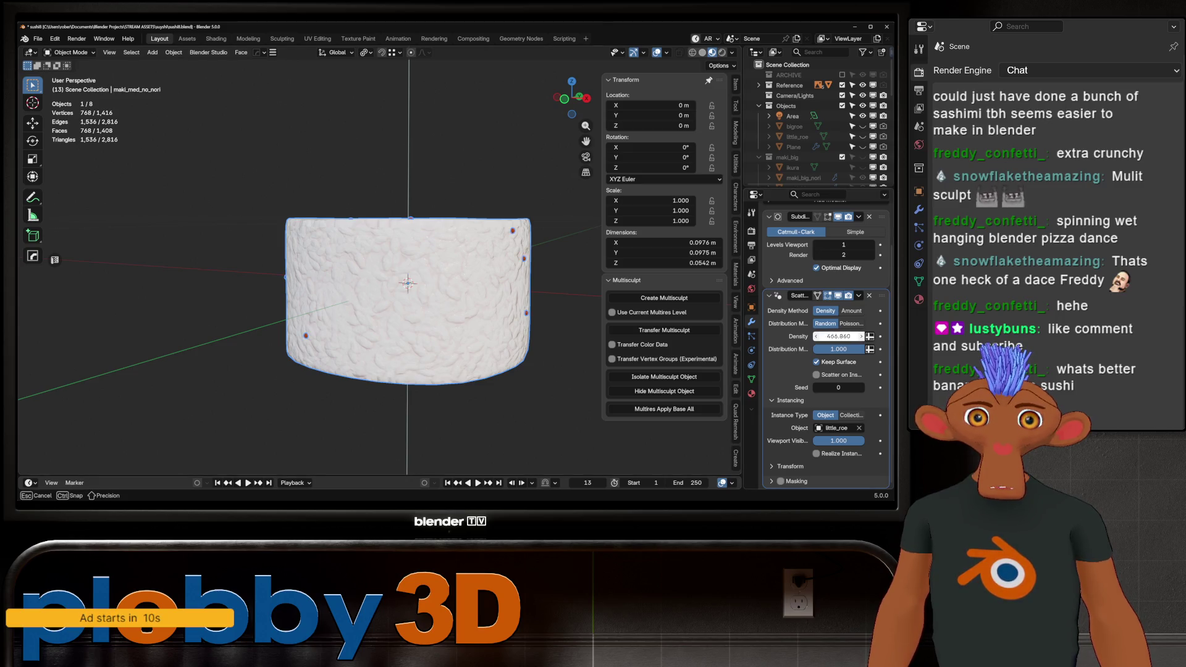
{"action": "left_click_drag", "start_coordinate": [840, 336], "coordinate": [861, 336]}
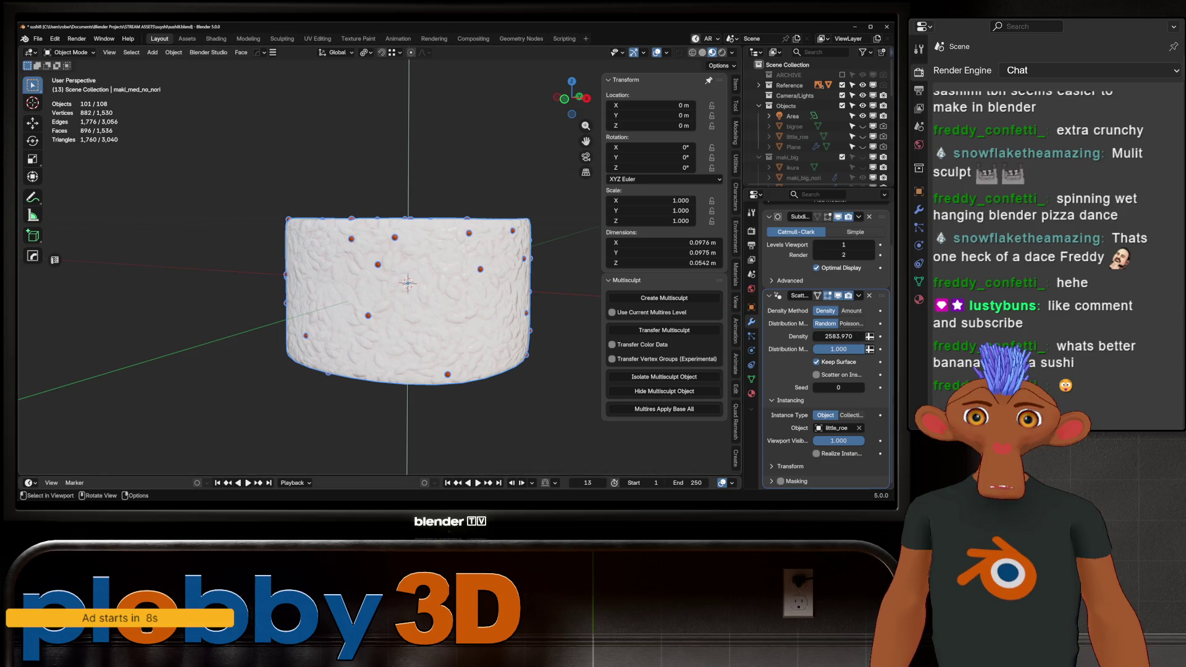
{"action": "left_click", "coordinate": [851, 323]}
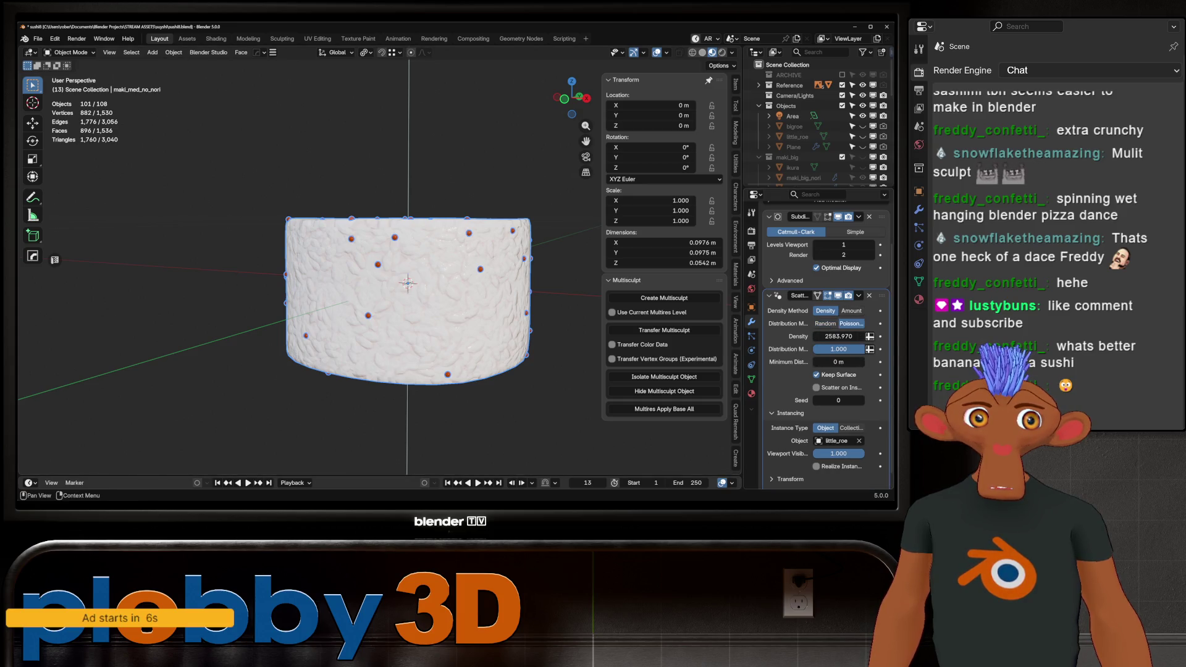
{"action": "middle_click_drag", "start_coordinate": [407, 259], "coordinate": [396, 308]}
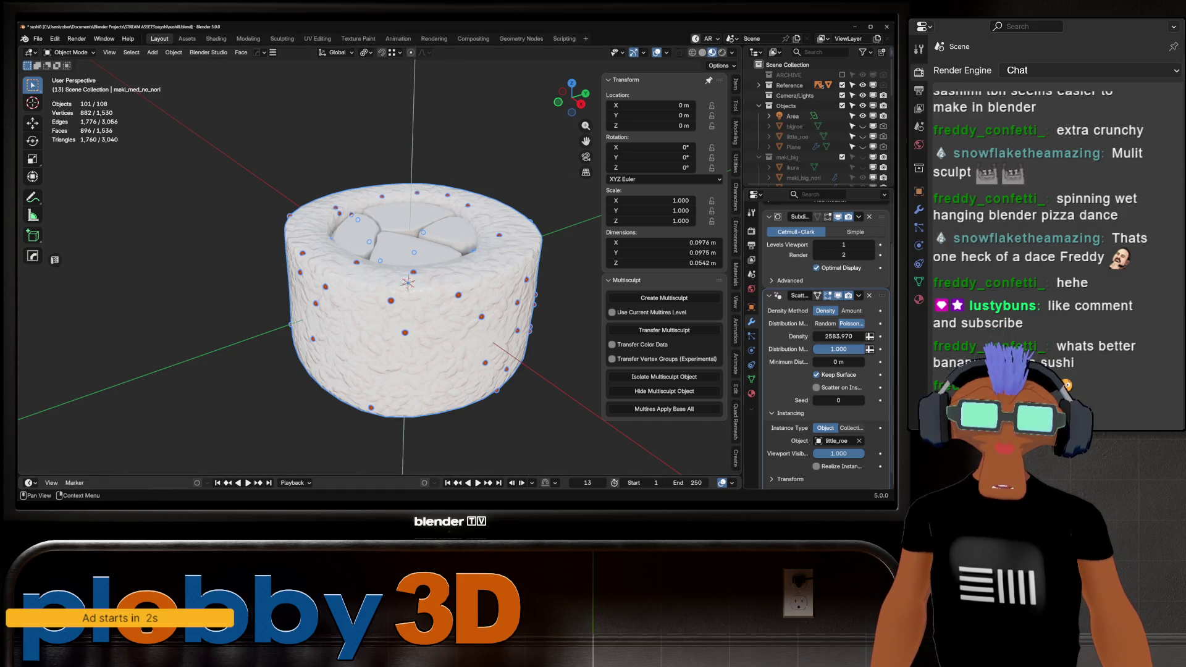
{"action": "key", "text": "ctrl+z"}
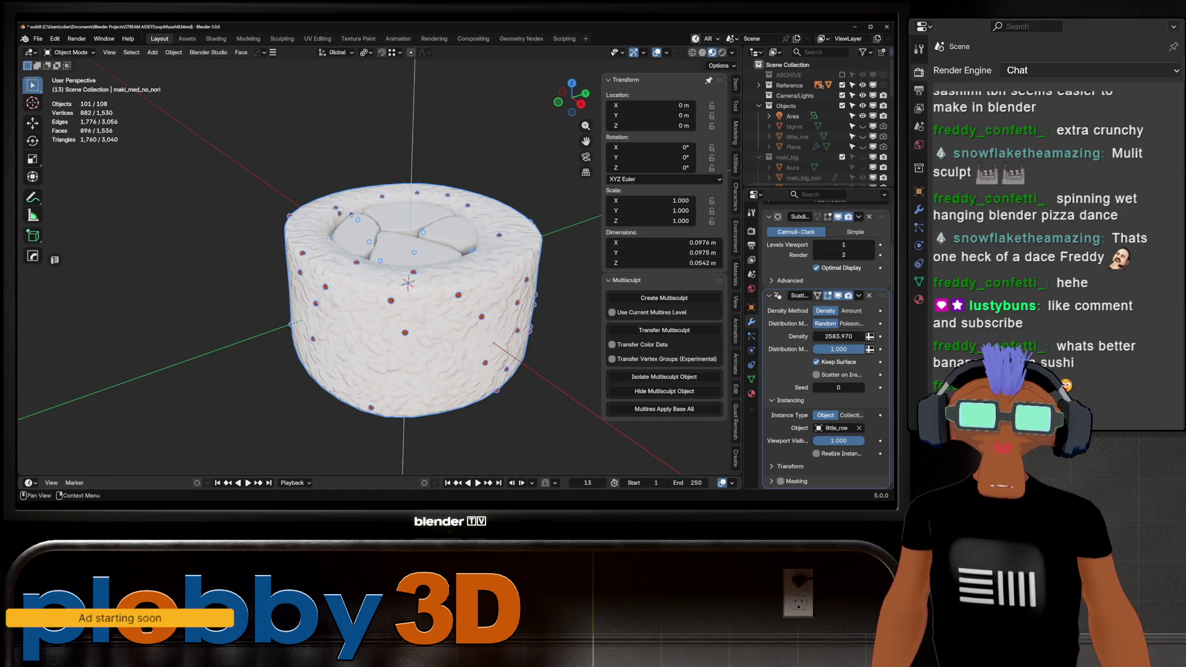
{"action": "key", "text": "ctrl+z"}
{"action": "mouse_move", "coordinate": [838, 336]}
{"action": "left_mouse_down"}
{"action": "mouse_move", "coordinate": [957, 336]}
{"action": "mouse_move", "coordinate": [899, 336]}
{"action": "left_mouse_up"}
{"action": "mouse_move", "coordinate": [432, 308]}
{"action": "middle_mouse_down"}
{"action": "mouse_move", "coordinate": [383, 265]}
{"action": "mouse_move", "coordinate": [382, 364]}
{"action": "mouse_move", "coordinate": [414, 314]}
{"action": "middle_mouse_up"}
Check the roe coverage from the front and above, then enable masking for the scatter.
{"action": "key", "text": "alt+a"}
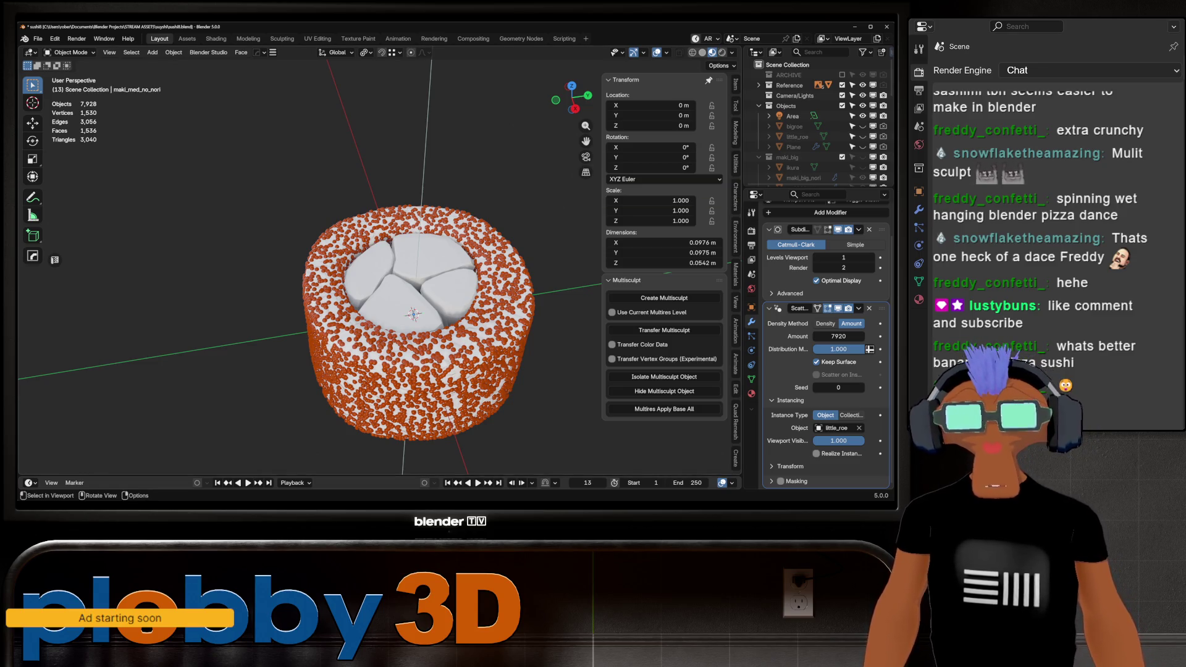
{"action": "key", "text": "KP_1"}
{"action": "mouse_move", "coordinate": [370, 247]}
{"action": "middle_mouse_down"}
{"action": "mouse_move", "coordinate": [383, 401]}
{"action": "mouse_move", "coordinate": [445, 457]}
{"action": "middle_mouse_up"}
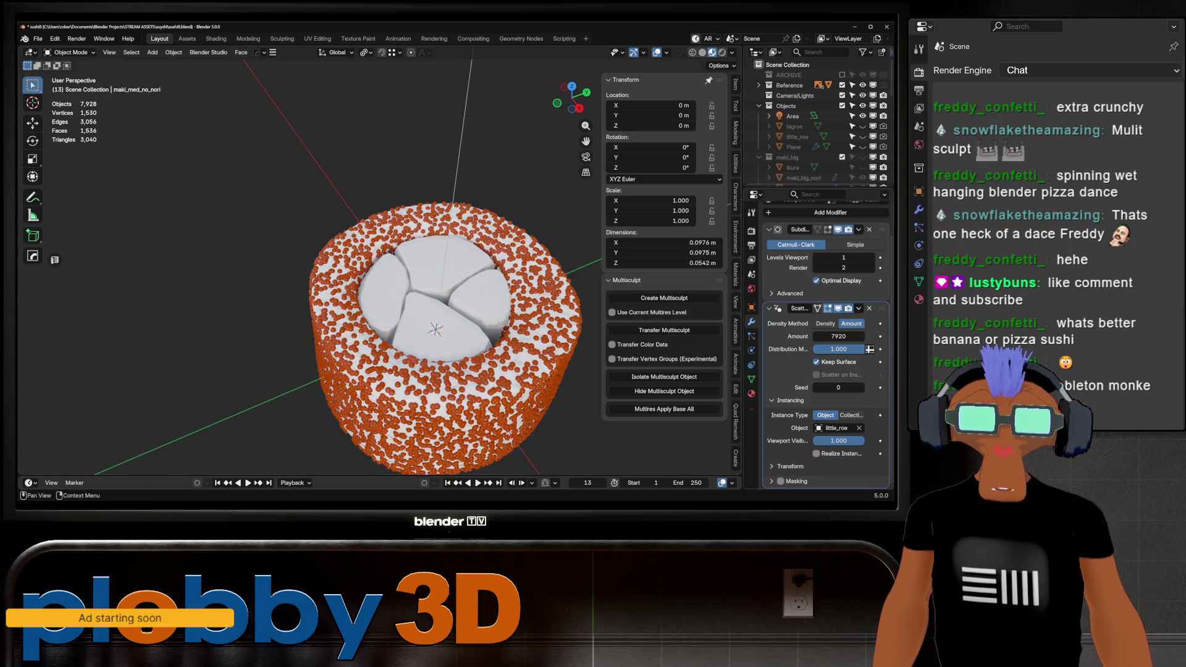
{"action": "scroll", "coordinate": [827, 346], "scroll_direction": "down", "scroll_amount": 2}
{"action": "left_click", "coordinate": [781, 452]}
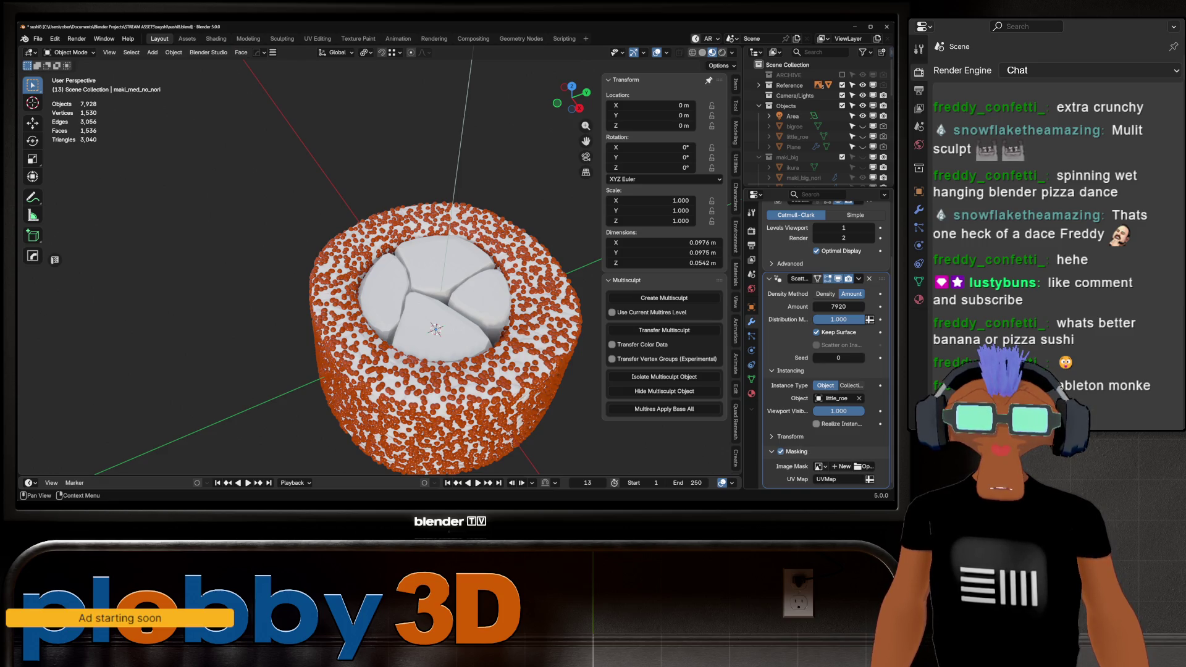
Create a new blank Image Mask named mask for the roe scatter.
{"action": "left_click", "coordinate": [841, 467]}
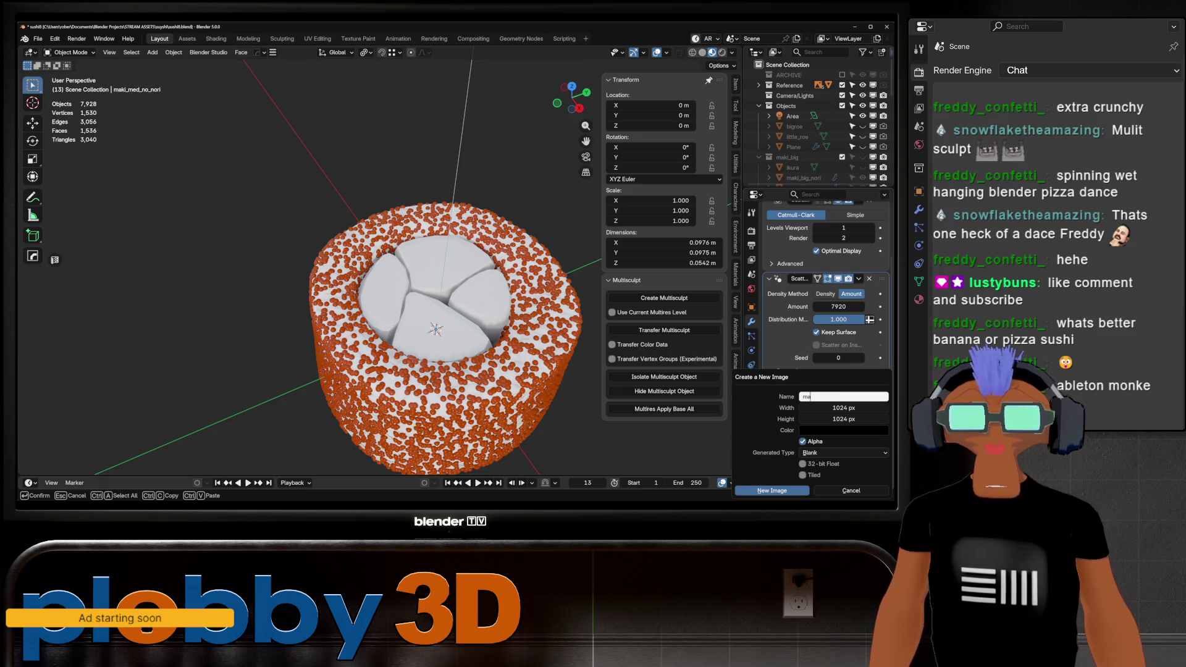
{"action": "type", "text": "ask"}
{"action": "key", "text": "Return"}
{"action": "key", "text": "Return"}
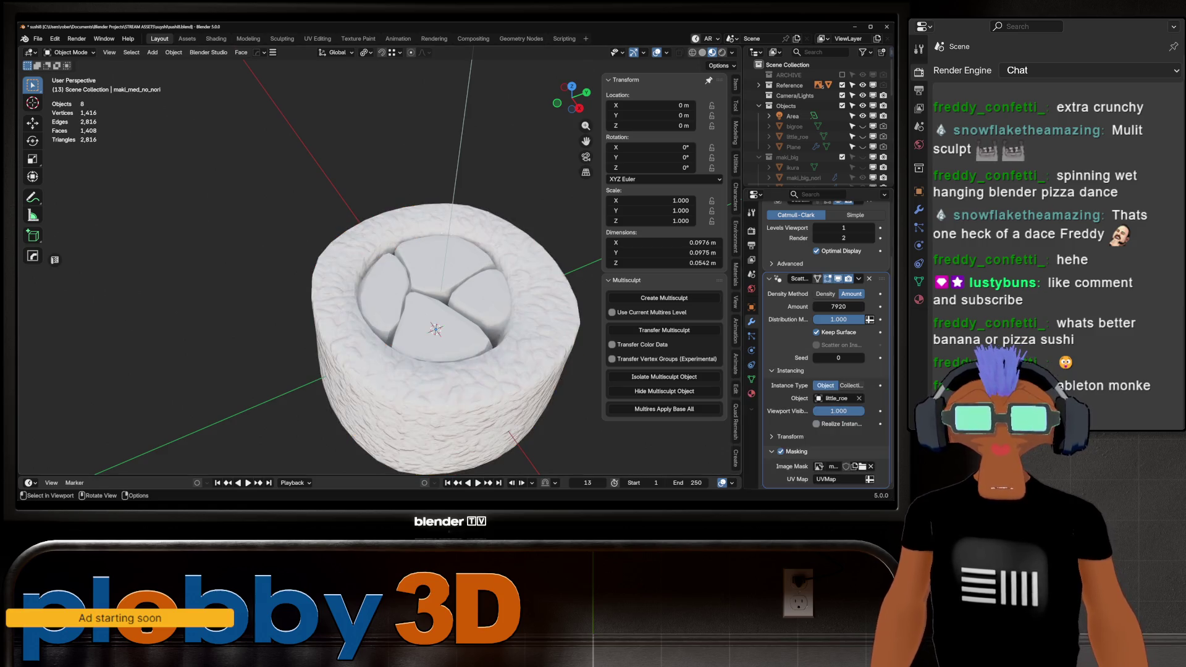
Isolate the rice cylinder in local view and frame it in the Texture Paint workspace.
{"action": "left_click", "coordinate": [346, 401]}
{"action": "key", "text": "KP_Divide"}
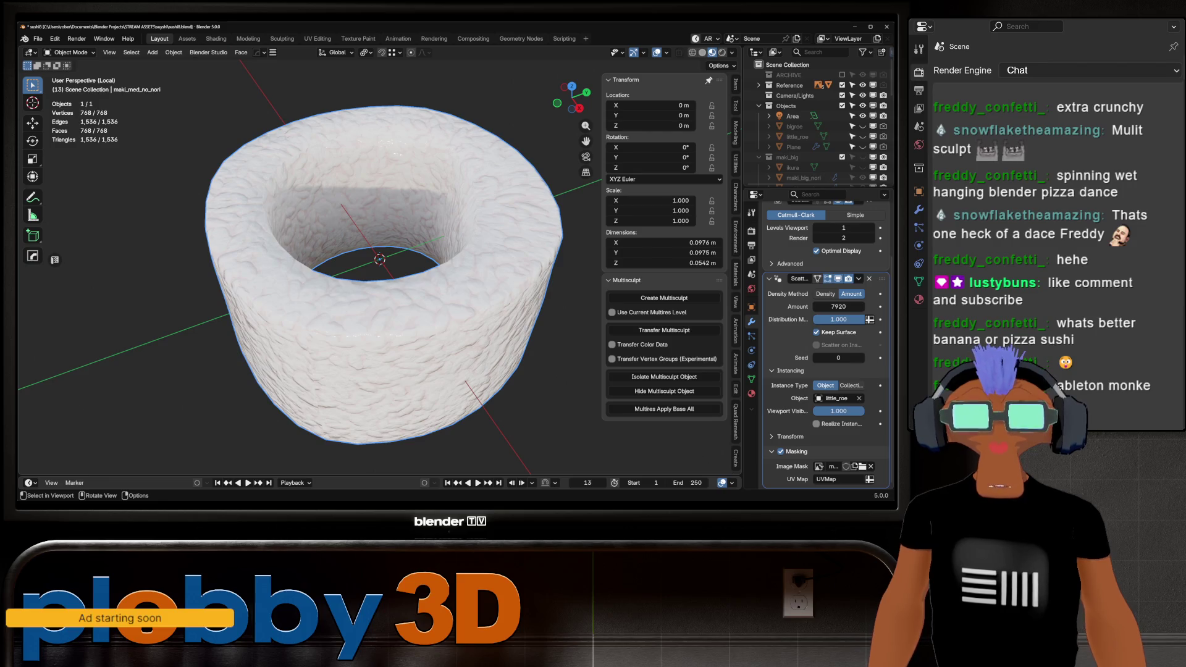
{"action": "left_click", "coordinate": [359, 38]}
{"action": "key", "text": "KP_Decimal"}
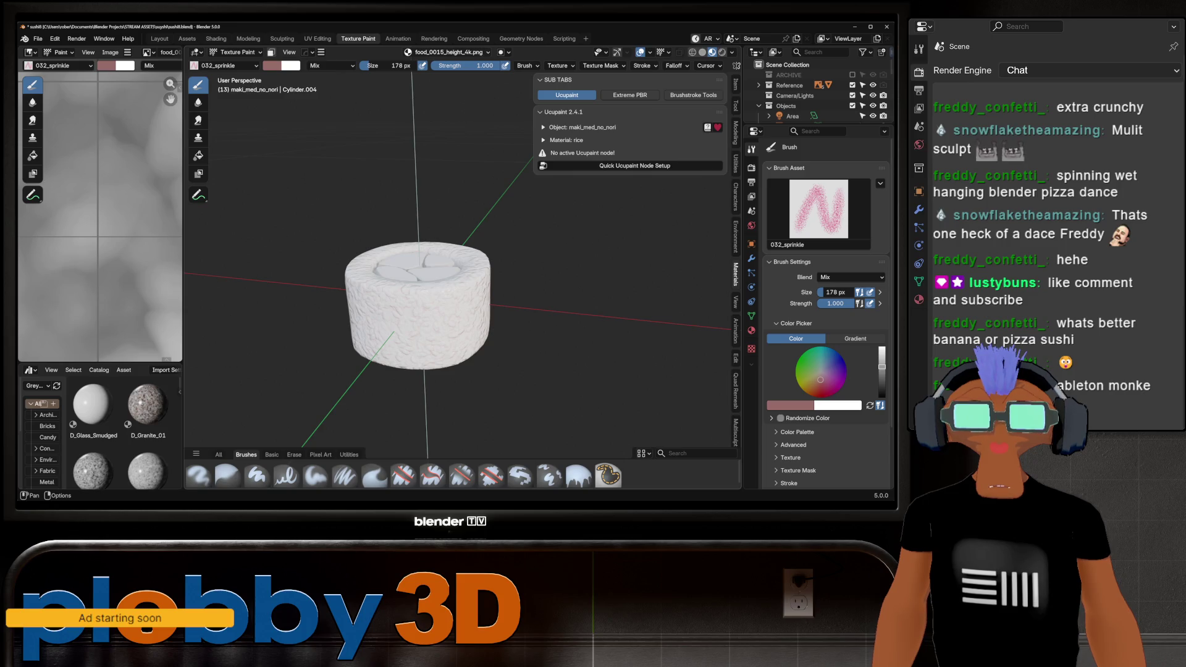
Set the paint slot mode to Single Image with mask as the target.
{"action": "left_click", "coordinate": [446, 52]}
{"action": "left_click", "coordinate": [467, 72]}
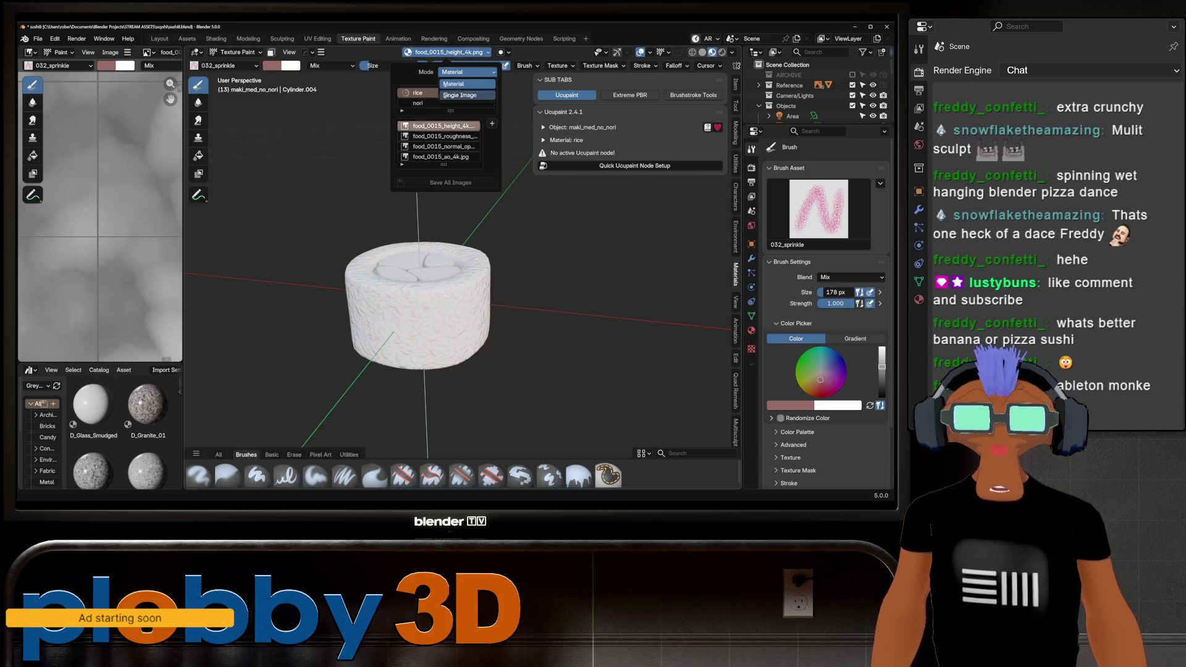
{"action": "left_click", "coordinate": [460, 95]}
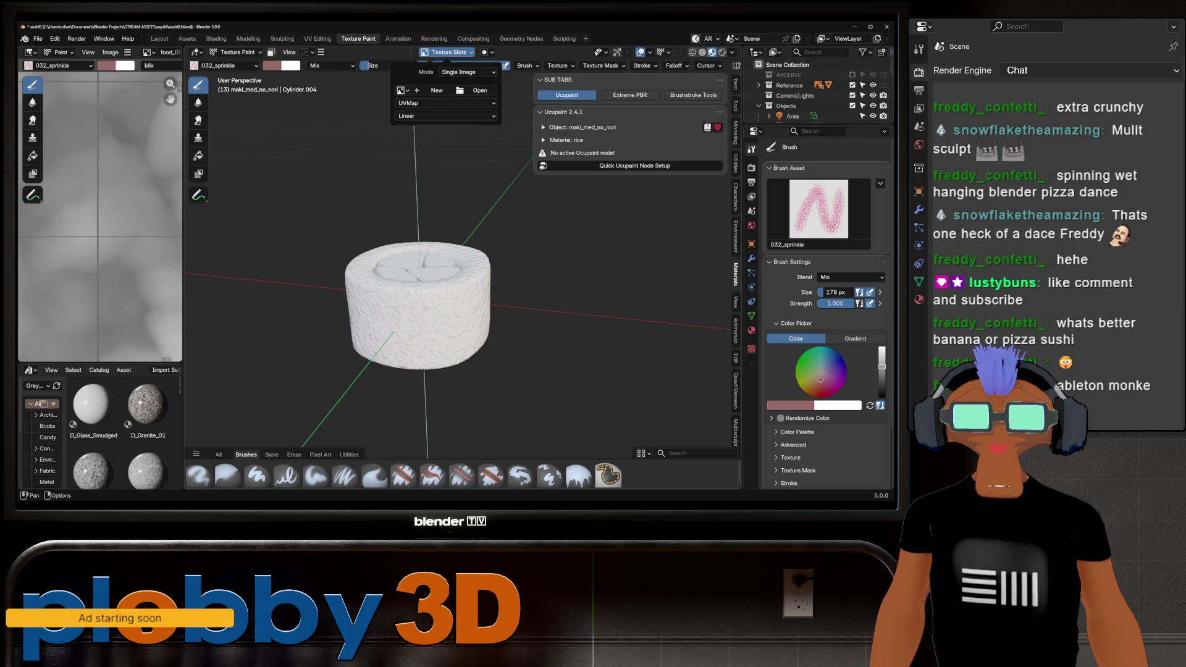
{"action": "left_click", "coordinate": [402, 90]}
{"action": "left_click", "coordinate": [432, 157]}
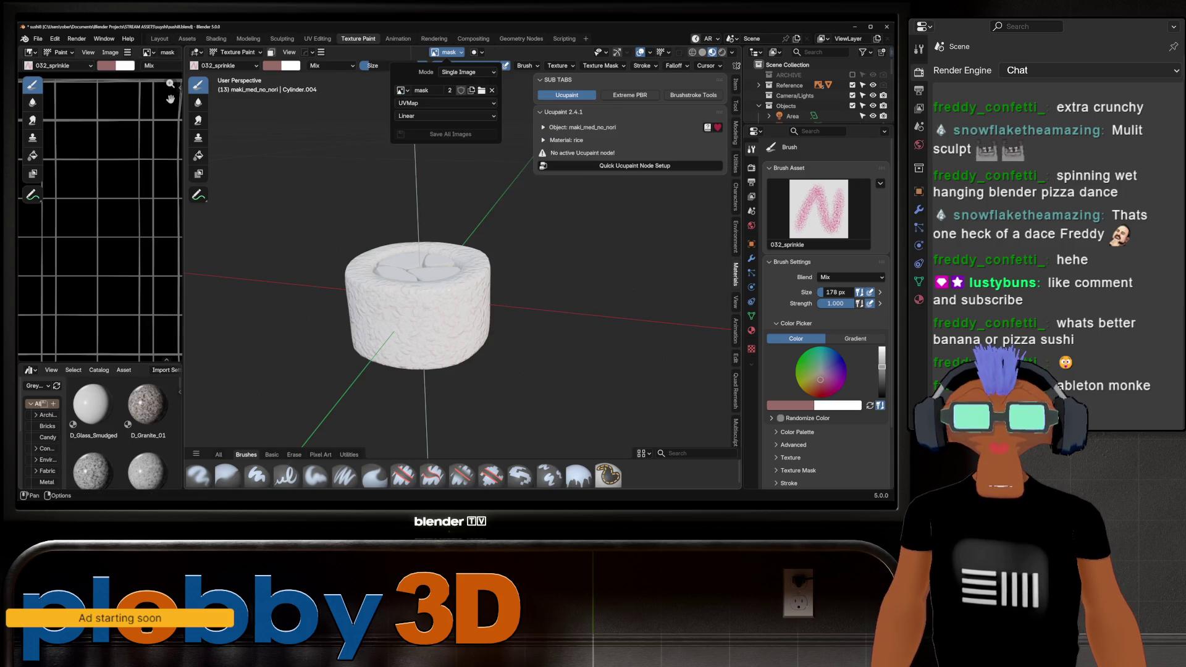
Set the brush to white, try sprinkle dots with a 459 px brush, then undo them.
{"action": "left_click", "coordinate": [272, 65]}
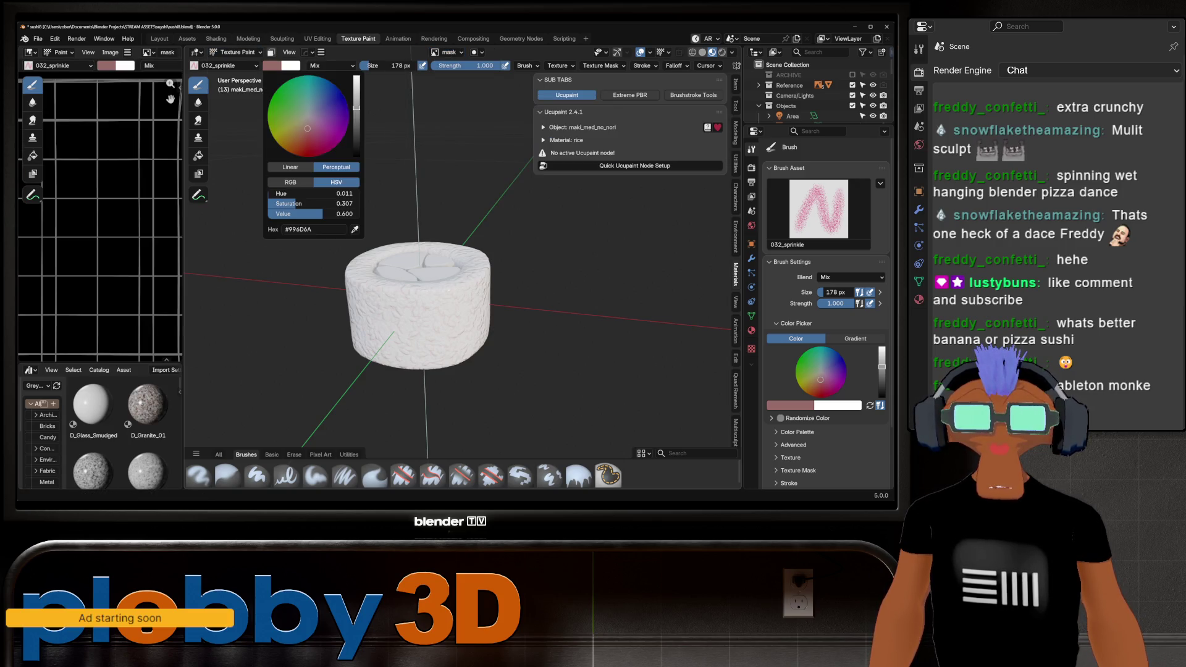
{"action": "mouse_move", "coordinate": [311, 203]}
{"action": "left_mouse_down"}
{"action": "mouse_move", "coordinate": [268, 203]}
{"action": "mouse_move", "coordinate": [358, 213]}
{"action": "left_mouse_up"}
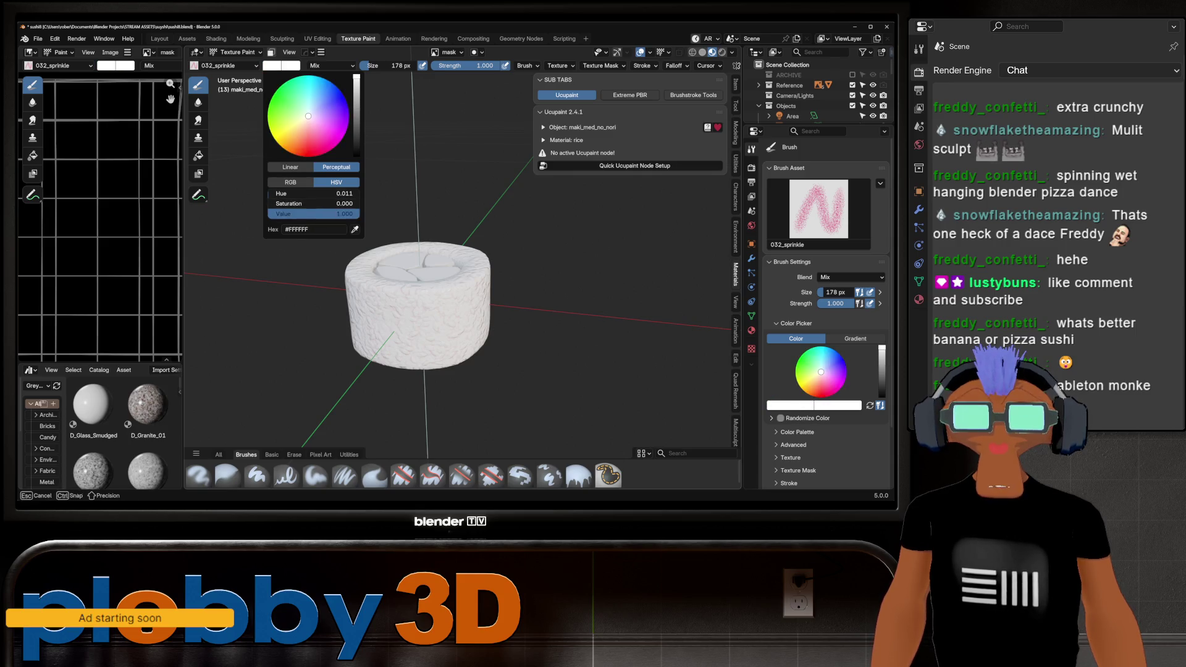
{"action": "key", "text": "Escape"}
{"action": "middle_click_drag", "start_coordinate": [522, 367], "coordinate": [468, 284]}
{"action": "left_click_drag", "start_coordinate": [468, 284], "coordinate": [412, 311]}
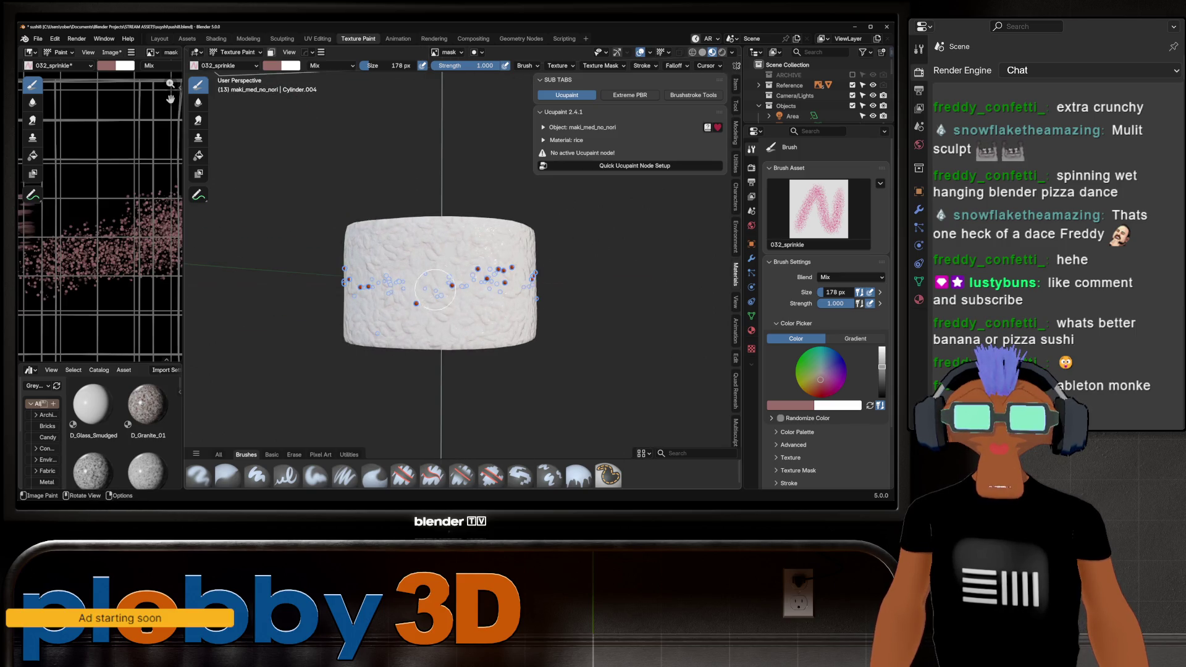
{"action": "key", "text": "f"}
{"action": "left_click", "coordinate": [396, 284]}
{"action": "mouse_move", "coordinate": [395, 284]}
{"action": "middle_mouse_down"}
{"action": "mouse_move", "coordinate": [349, 277]}
{"action": "mouse_move", "coordinate": [345, 247]}
{"action": "mouse_move", "coordinate": [385, 339]}
{"action": "middle_mouse_up"}
{"action": "left_click", "coordinate": [349, 276]}
{"action": "key", "text": "ctrl+z"}
{"action": "key", "text": "ctrl+z"}
Paint the mask white over the roll's sides with the Paint Soft brush.
{"action": "left_click", "coordinate": [272, 66]}
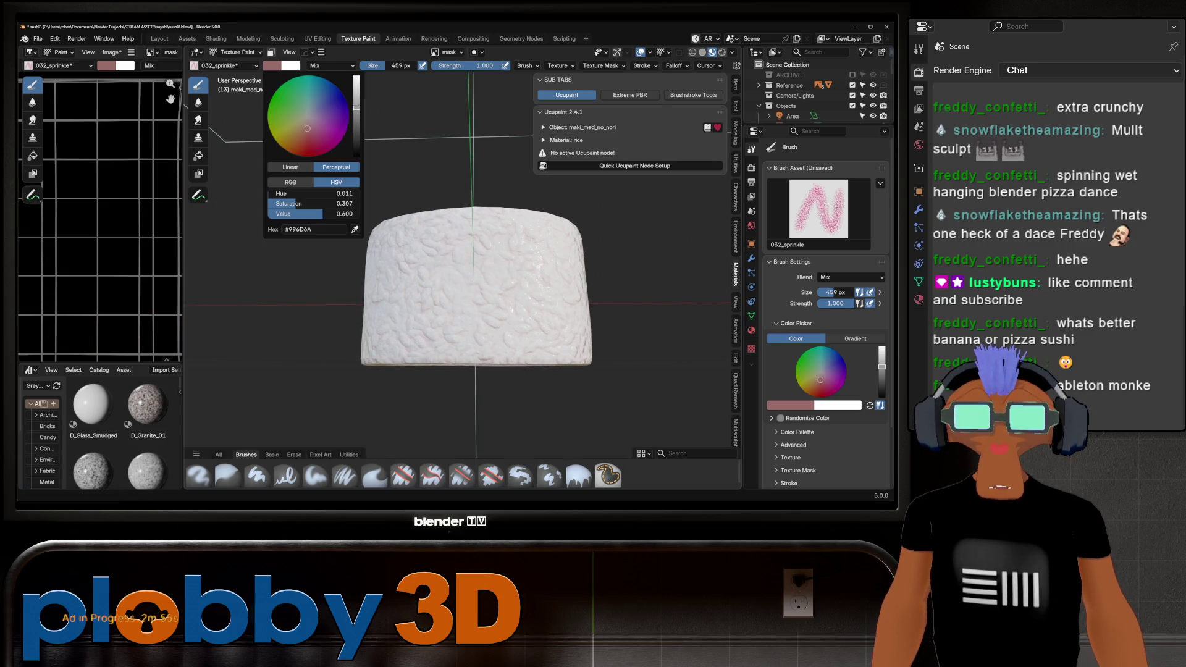
{"action": "left_click", "coordinate": [315, 476]}
{"action": "mouse_move", "coordinate": [420, 309]}
{"action": "middle_mouse_down"}
{"action": "mouse_move", "coordinate": [420, 278]}
{"action": "mouse_move", "coordinate": [503, 272]}
{"action": "middle_mouse_up"}
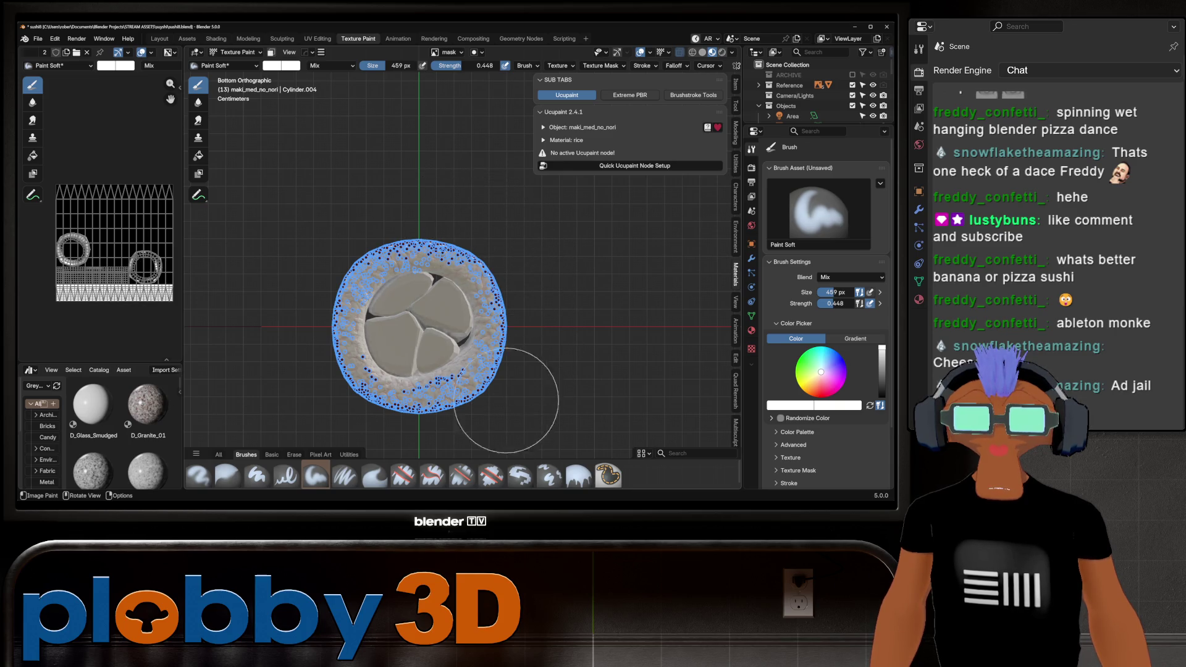
{"action": "middle_click_drag", "start_coordinate": [467, 394], "coordinate": [383, 389]}
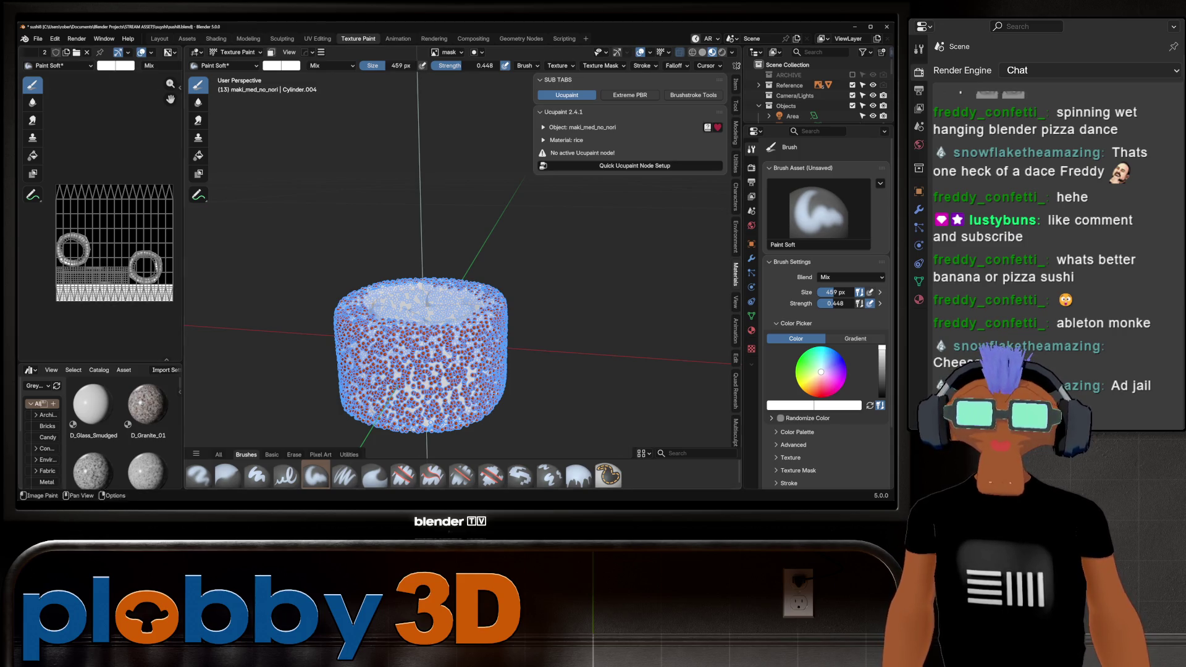
Return to Layout and view the roe-covered roll from above.
{"action": "left_click", "coordinate": [160, 38]}
{"action": "mouse_move", "coordinate": [572, 98]}
{"action": "left_mouse_down"}
{"action": "mouse_move", "coordinate": [571, 126]}
{"action": "mouse_move", "coordinate": [573, 102]}
{"action": "left_mouse_up"}
{"action": "scroll", "coordinate": [379, 371], "scroll_direction": "down", "scroll_amount": 5}
{"action": "scroll", "coordinate": [379, 371], "scroll_direction": "up", "scroll_amount": 6}
{"action": "scroll", "coordinate": [379, 371], "scroll_direction": "down", "scroll_amount": 4}
{"action": "middle_click_drag", "start_coordinate": [379, 371], "coordinate": [395, 346]}
{"action": "scroll", "coordinate": [456, 355], "scroll_direction": "down", "scroll_amount": 3}
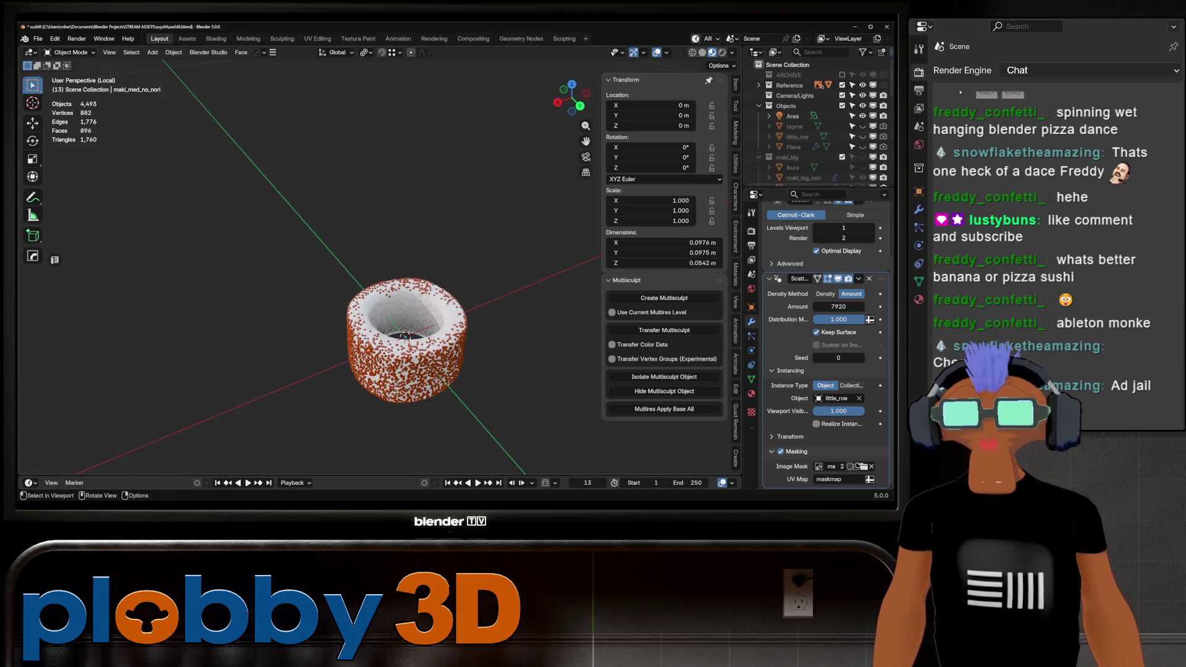
Save sushi8.blend and orbit around the roe-covered roll.
{"action": "key", "text": "ctrl+s"}
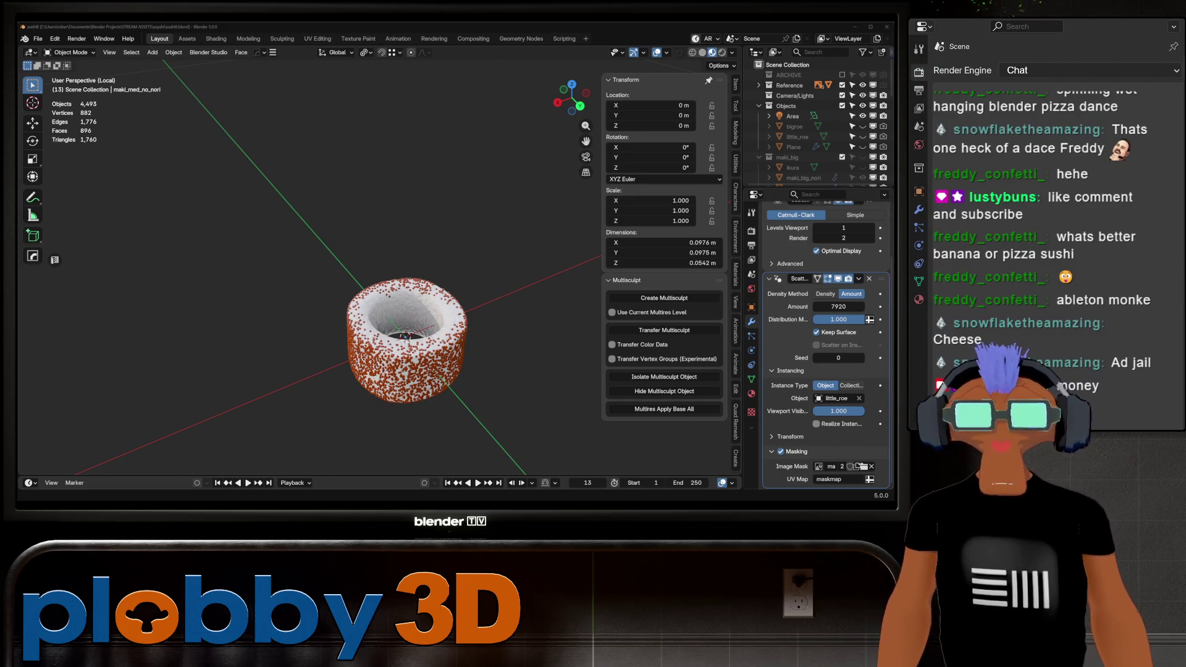
{"action": "middle_click_drag", "start_coordinate": [404, 336], "coordinate": [405, 253]}
{"action": "mouse_move", "coordinate": [403, 373]}
{"action": "middle_mouse_down"}
{"action": "mouse_move", "coordinate": [464, 326]}
{"action": "mouse_move", "coordinate": [353, 274]}
{"action": "middle_mouse_up"}
{"action": "left_click", "coordinate": [364, 281]}
{"action": "key", "text": "alt+a"}
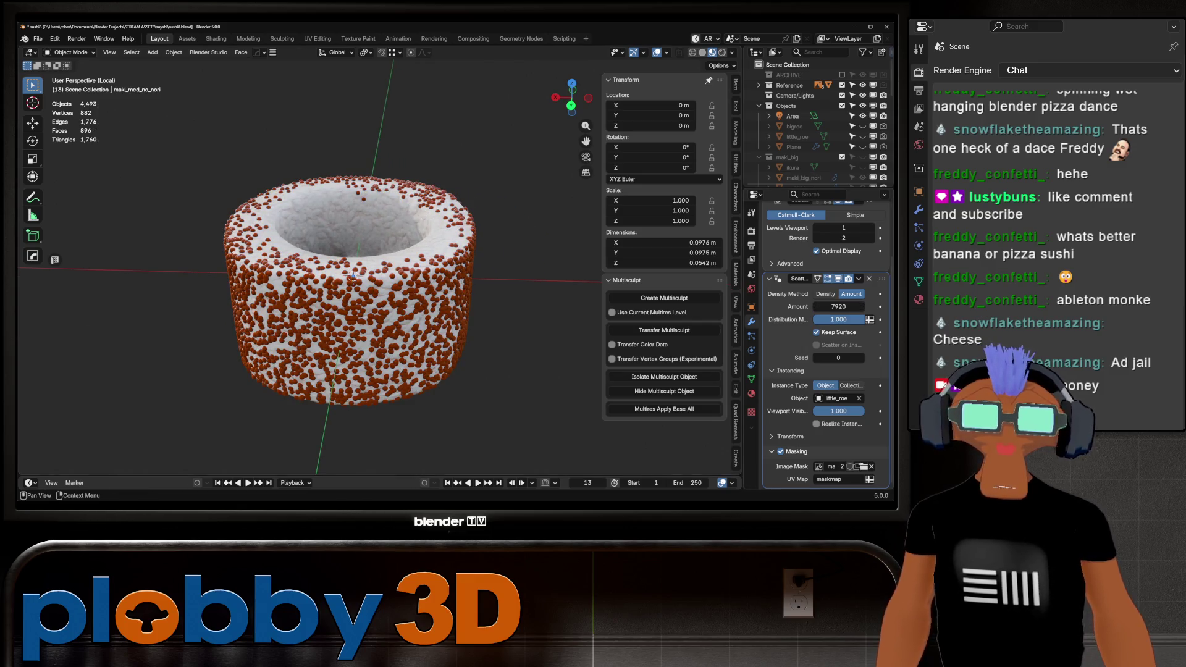
Lower the roe Amount to 7429 and exit local view to show the fillings.
{"action": "mouse_move", "coordinate": [838, 307]}
{"action": "left_mouse_down"}
{"action": "mouse_move", "coordinate": [855, 306]}
{"action": "mouse_move", "coordinate": [815, 307]}
{"action": "mouse_move", "coordinate": [861, 307]}
{"action": "mouse_move", "coordinate": [838, 306]}
{"action": "left_mouse_up"}
{"action": "mouse_move", "coordinate": [371, 278]}
{"action": "middle_mouse_down"}
{"action": "mouse_move", "coordinate": [408, 185]}
{"action": "mouse_move", "coordinate": [374, 420]}
{"action": "mouse_move", "coordinate": [382, 210]}
{"action": "mouse_move", "coordinate": [420, 220]}
{"action": "mouse_move", "coordinate": [417, 333]}
{"action": "middle_mouse_up"}
{"action": "scroll", "coordinate": [397, 313], "scroll_direction": "up", "scroll_amount": 1}
{"action": "scroll", "coordinate": [815, 124], "scroll_direction": "down", "scroll_amount": 6}
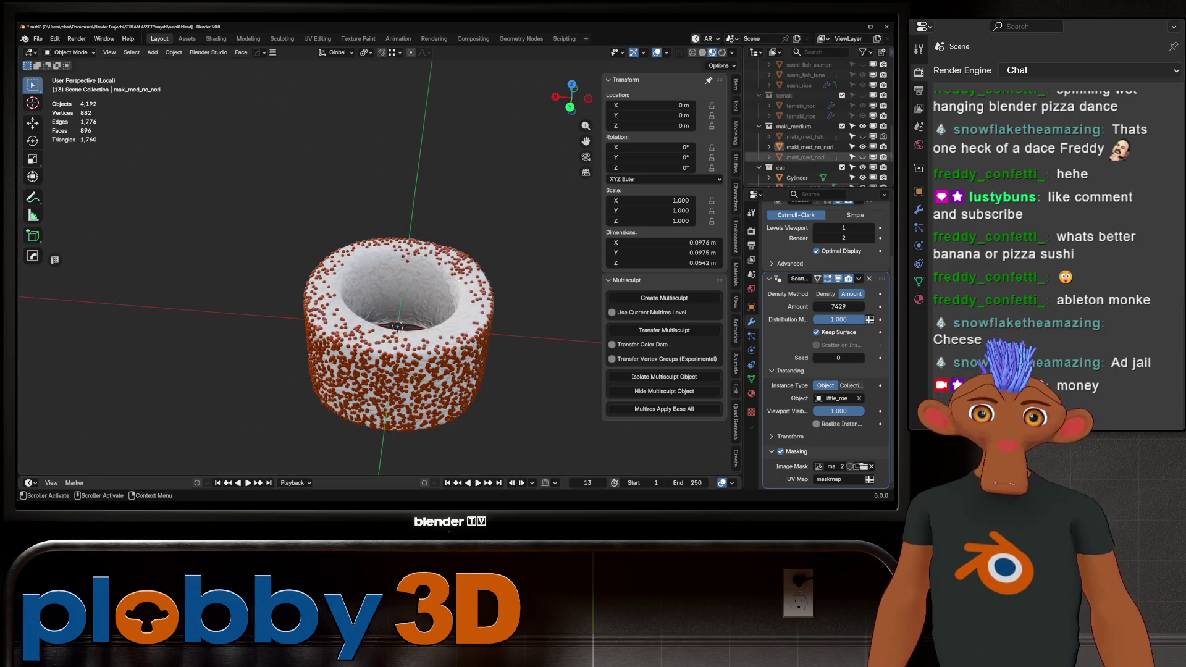
{"action": "scroll", "coordinate": [815, 123], "scroll_direction": "down", "scroll_amount": 5}
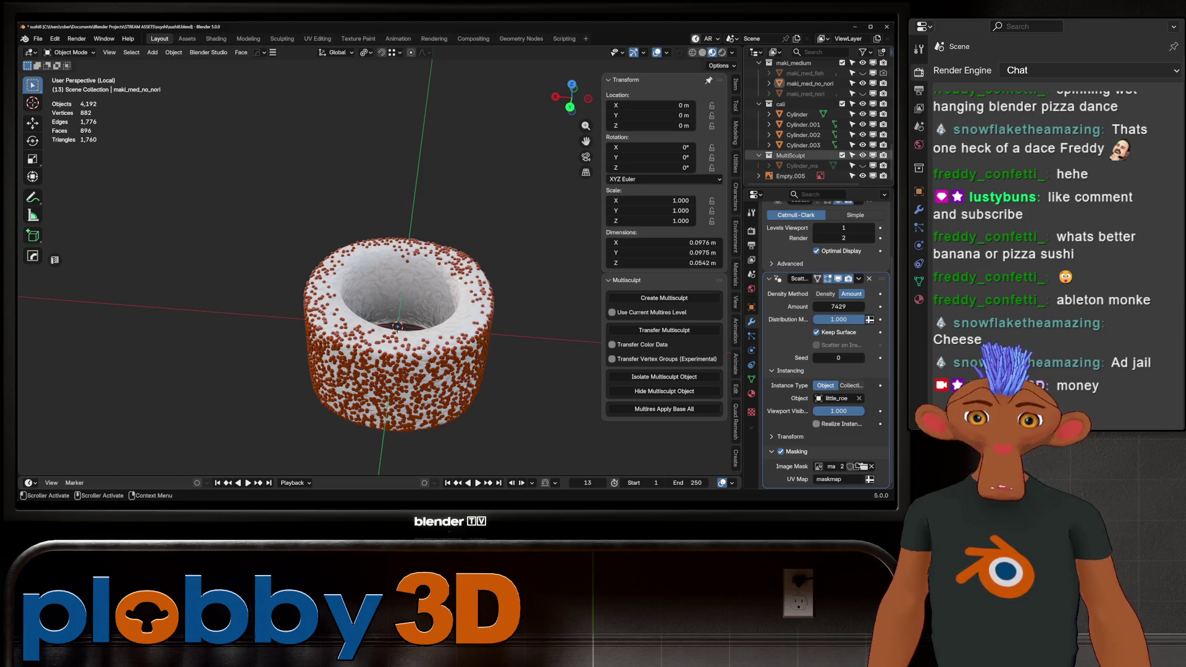
{"action": "key", "text": "KP_Divide"}
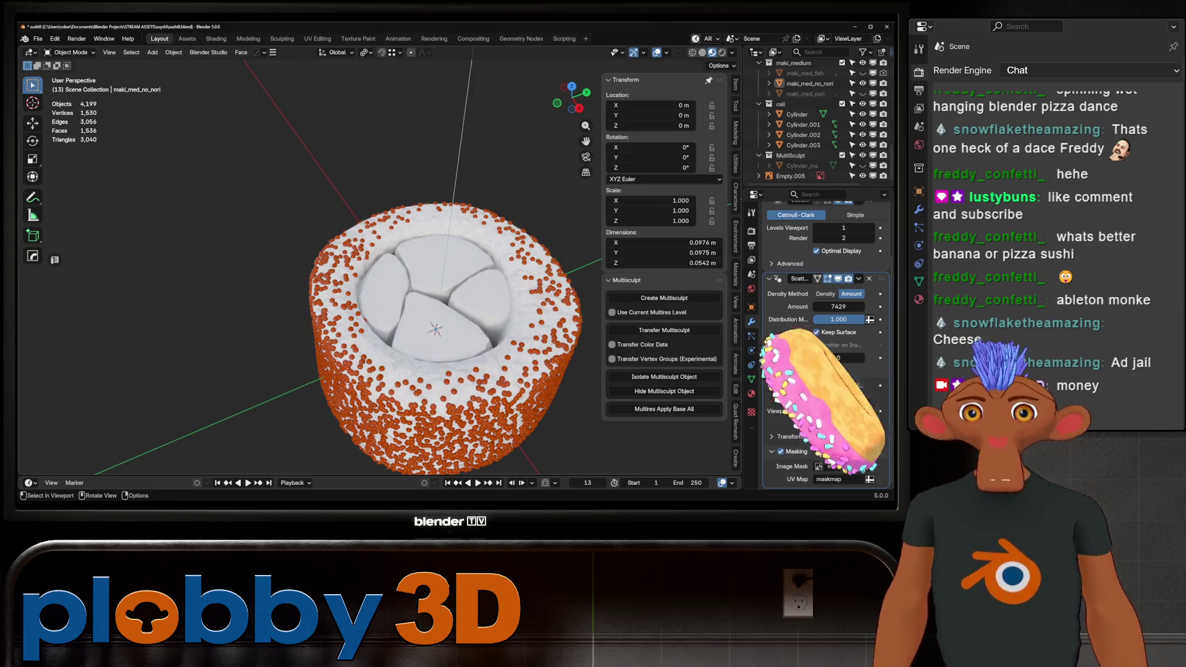
{"action": "mouse_move", "coordinate": [401, 278]}
{"action": "middle_mouse_down"}
{"action": "mouse_move", "coordinate": [404, 200]}
{"action": "mouse_move", "coordinate": [405, 265]}
{"action": "middle_mouse_up"}
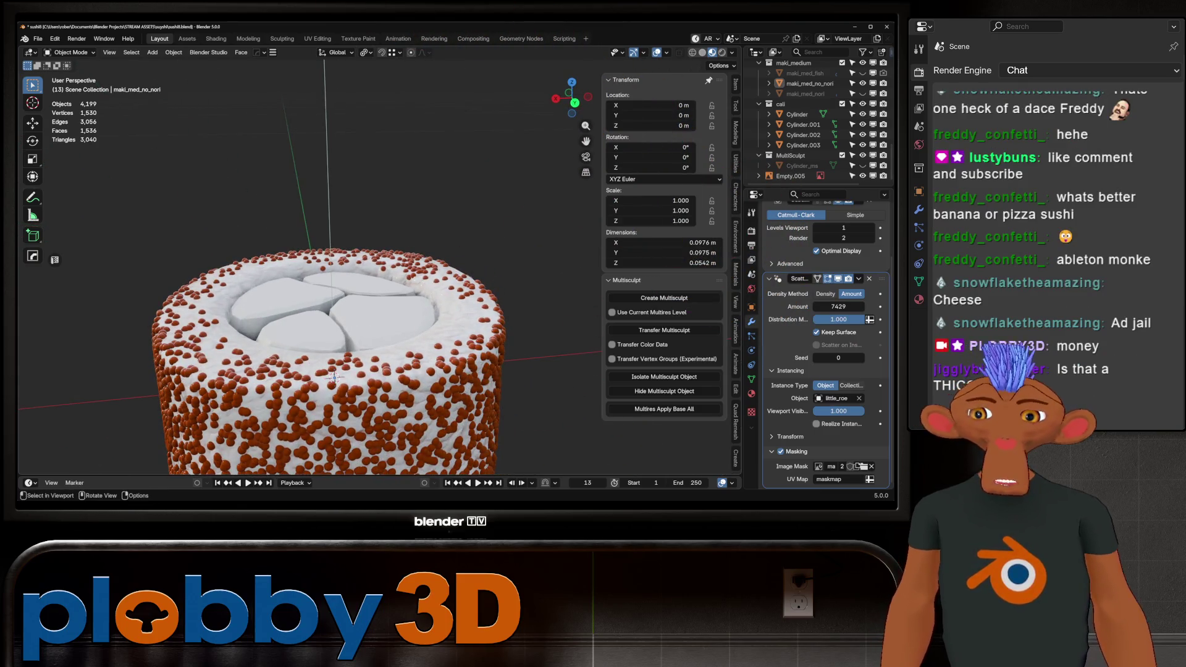
{"action": "scroll", "coordinate": [322, 315], "scroll_direction": "down", "scroll_amount": 5}
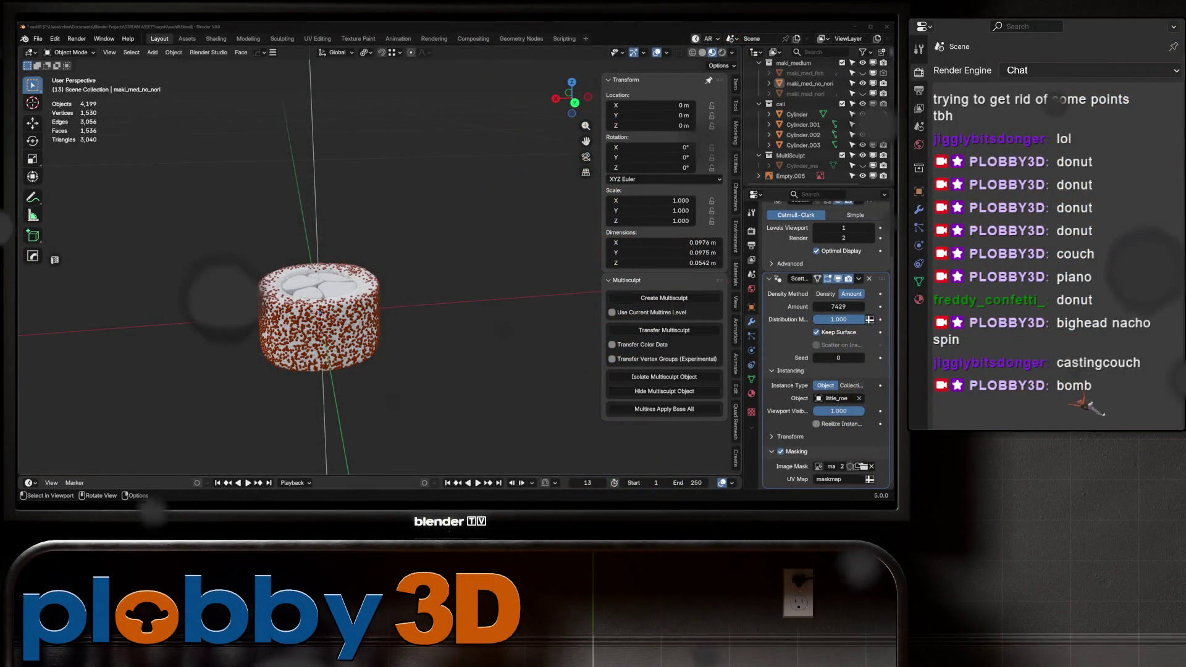
{"action": "scroll", "coordinate": [309, 278], "scroll_direction": "up", "scroll_amount": 6}
{"action": "middle_click_drag", "start_coordinate": [358, 260], "coordinate": [365, 327]}
{"action": "mouse_move", "coordinate": [349, 332]}
{"action": "middle_mouse_down"}
{"action": "mouse_move", "coordinate": [347, 301]}
{"action": "mouse_move", "coordinate": [424, 289]}
{"action": "middle_mouse_up"}
{"action": "left_click", "coordinate": [424, 288]}
{"action": "key", "text": "a"}
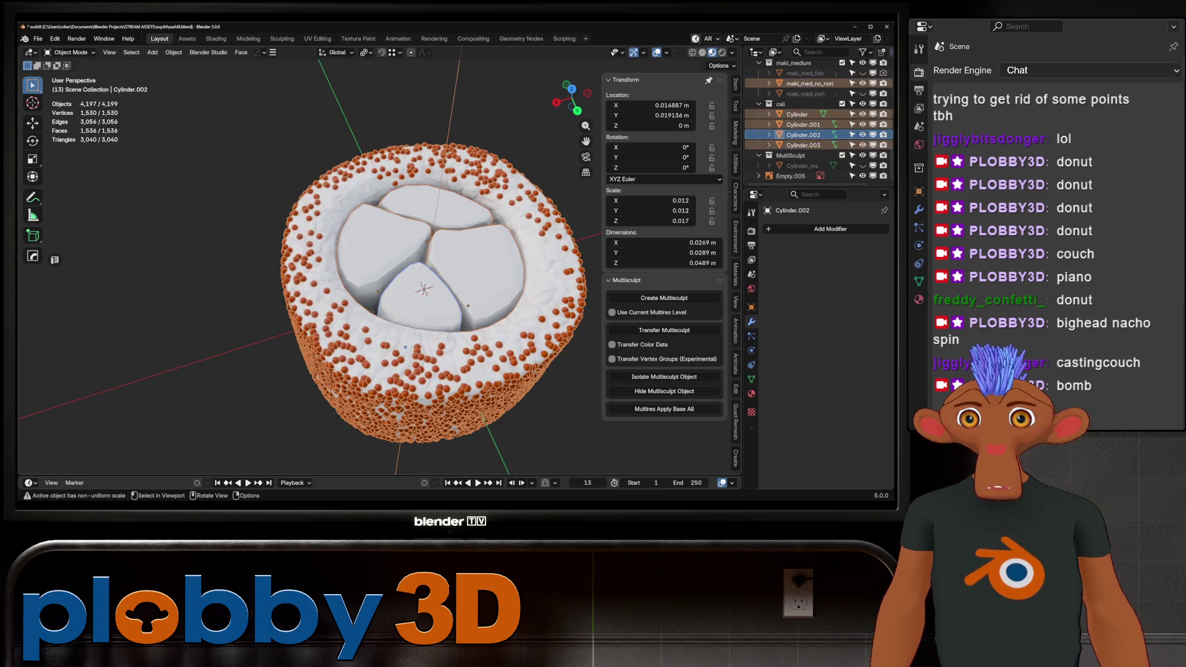
{"action": "left_click", "coordinate": [423, 290], "text": "shift"}
{"action": "left_click", "coordinate": [401, 268], "text": "shift"}
{"action": "right_click", "coordinate": [402, 268]}
{"action": "left_click", "coordinate": [390, 258]}
{"action": "key", "text": "alt+a"}
{"action": "mouse_move", "coordinate": [395, 278]}
{"action": "middle_mouse_down"}
{"action": "mouse_move", "coordinate": [420, 303]}
{"action": "mouse_move", "coordinate": [396, 279]}
{"action": "mouse_move", "coordinate": [371, 305]}
{"action": "middle_mouse_up"}
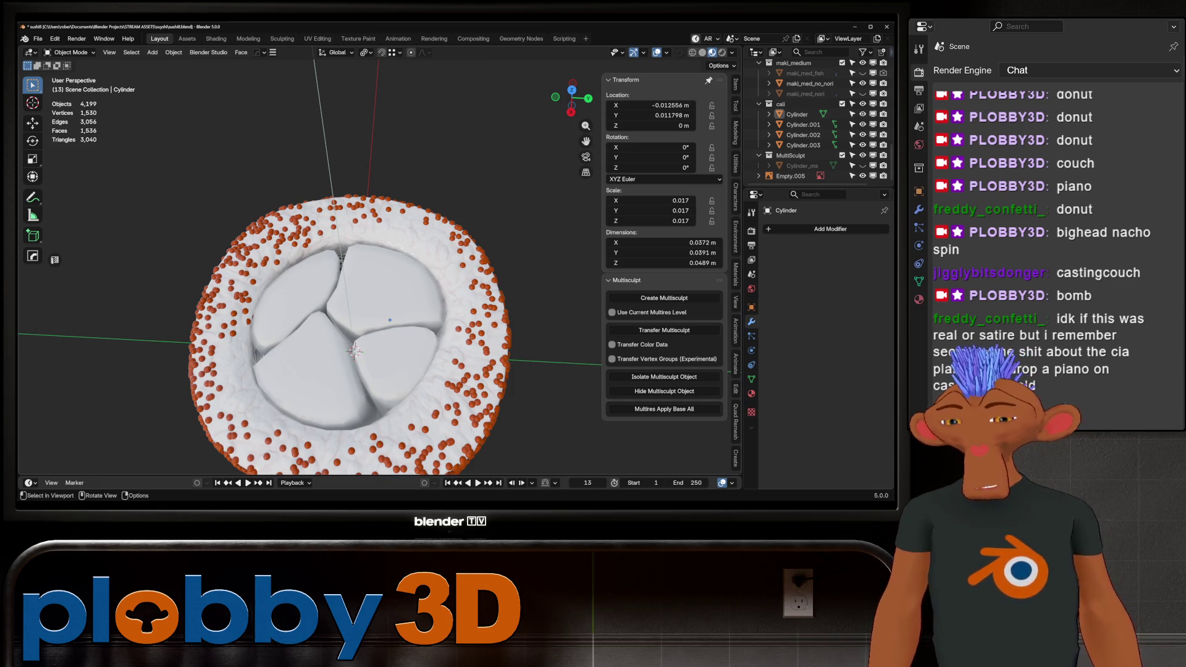
{"action": "middle_click_drag", "start_coordinate": [370, 277], "coordinate": [345, 247]}
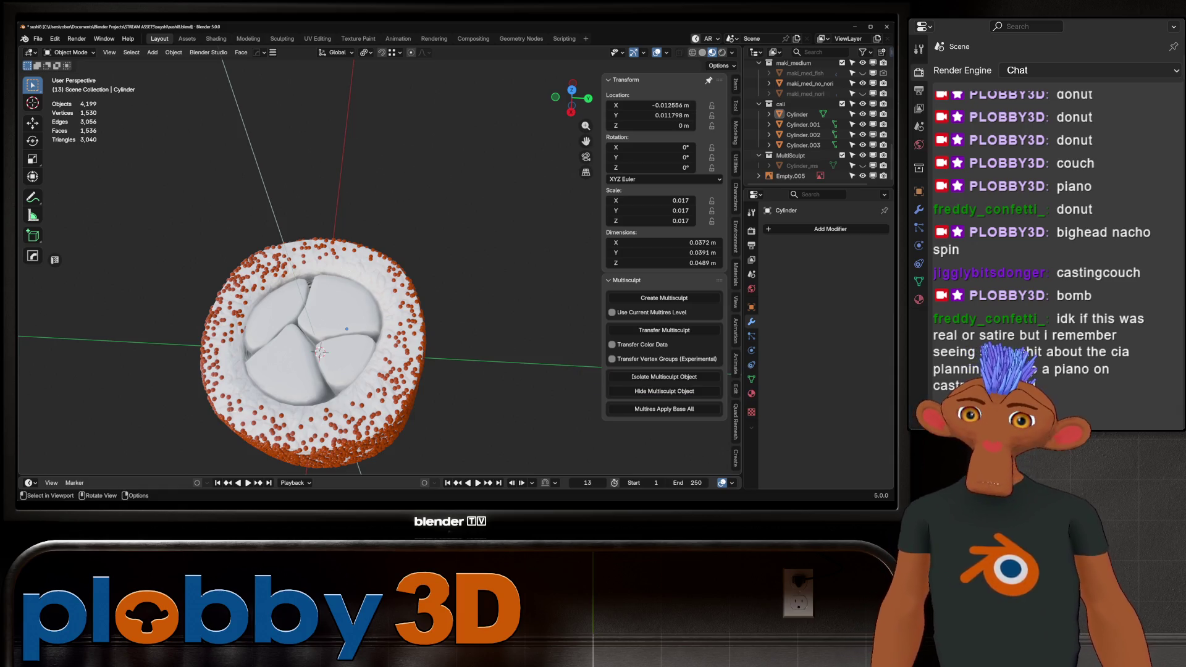
{"action": "middle_click_drag", "start_coordinate": [366, 337], "coordinate": [366, 278]}
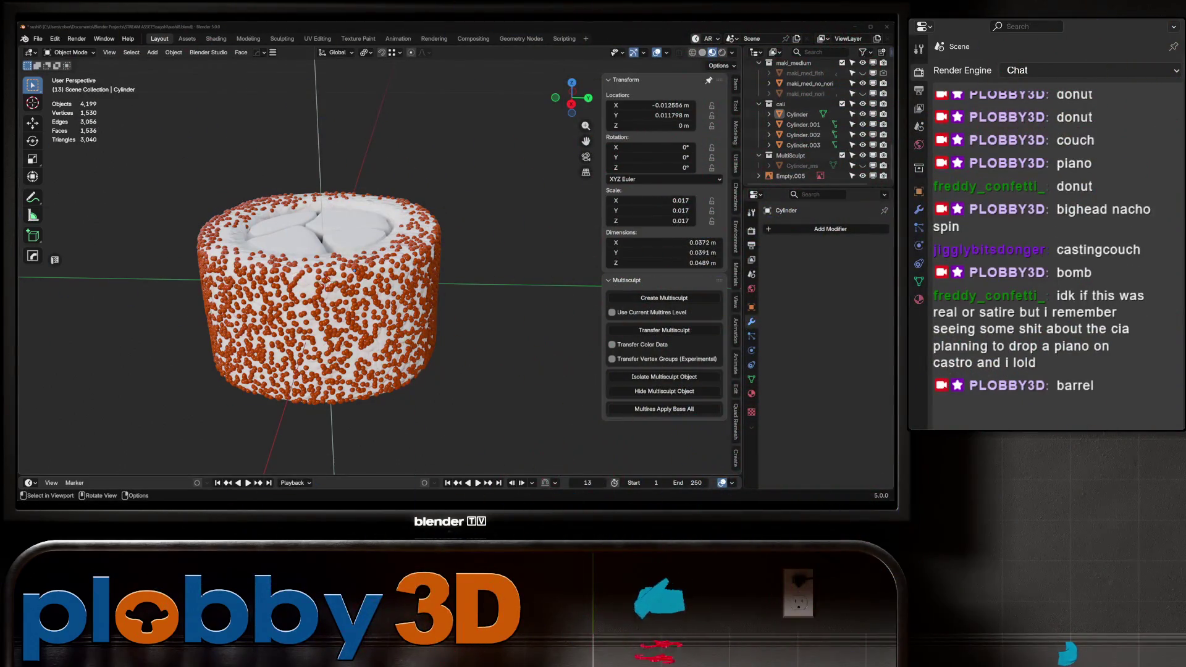
{"action": "mouse_move", "coordinate": [321, 284]}
{"action": "middle_mouse_down"}
{"action": "mouse_move", "coordinate": [346, 223]}
{"action": "mouse_move", "coordinate": [340, 293]}
{"action": "middle_mouse_up"}
{"action": "left_click", "coordinate": [321, 272]}
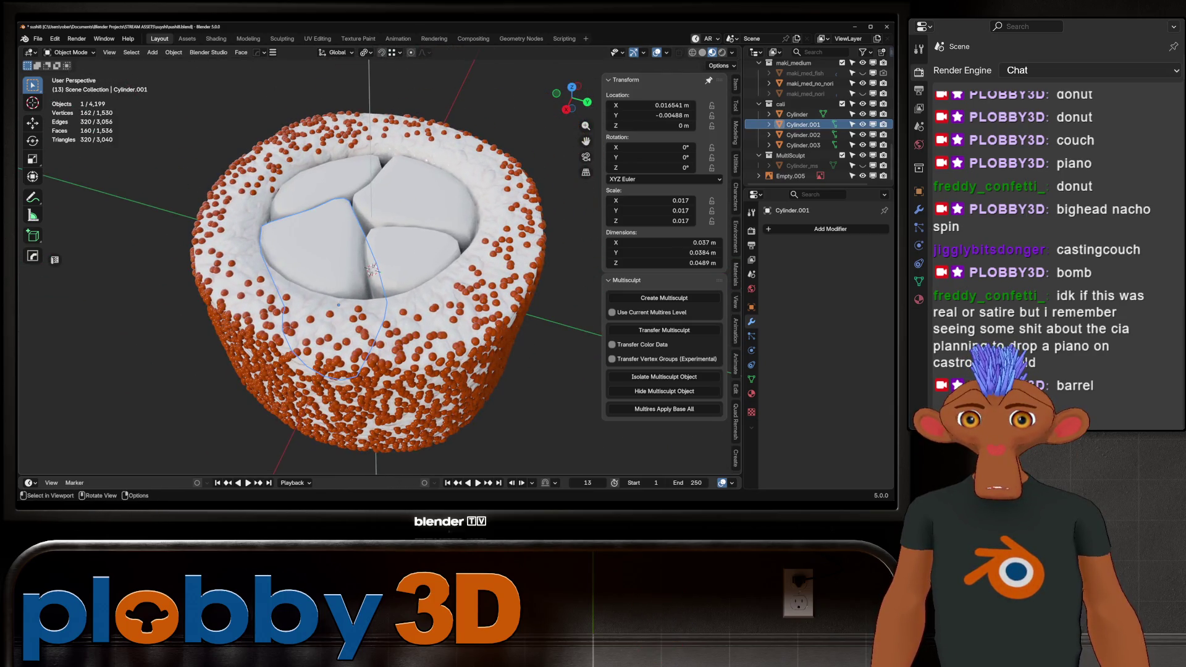
From top view, rename Cylinder, Cylinder.001 and Cylinder.003 to crab, avocado and cucumber.
{"action": "scroll", "coordinate": [309, 265], "scroll_direction": "up", "scroll_amount": 3}
{"action": "key", "text": "KP_7"}
{"action": "scroll", "coordinate": [309, 265], "scroll_direction": "down", "scroll_amount": 4}
{"action": "double_click", "coordinate": [796, 114]}
{"action": "type", "text": "c"}
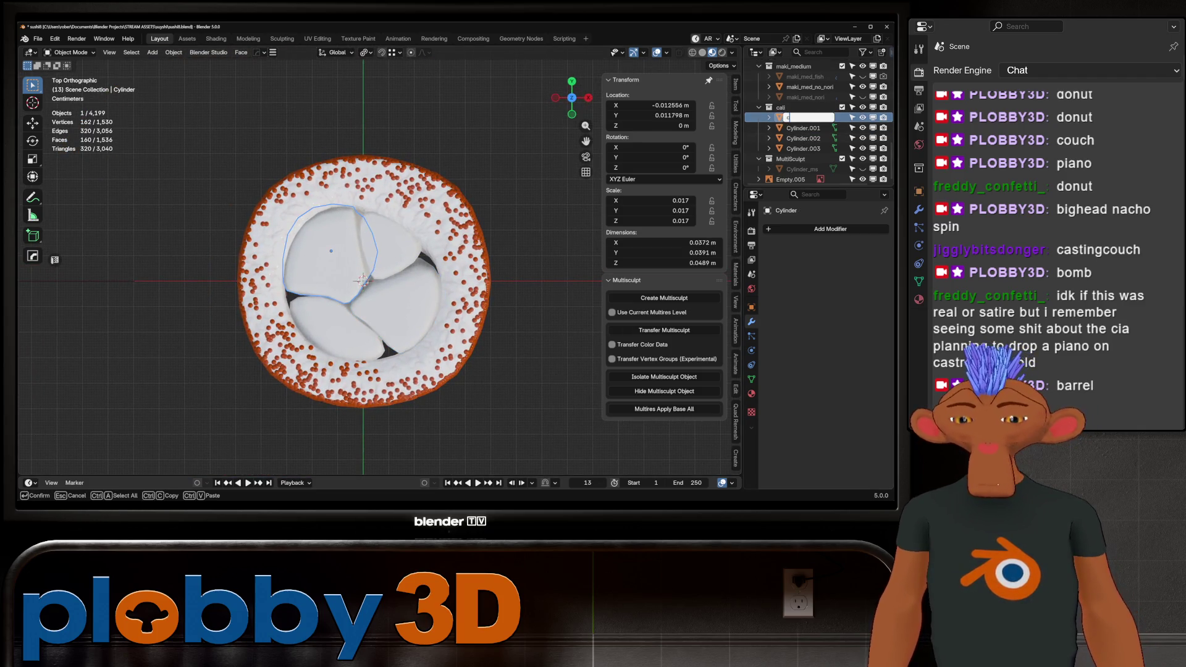
{"action": "type", "text": "rab"}
{"action": "key", "text": "Return"}
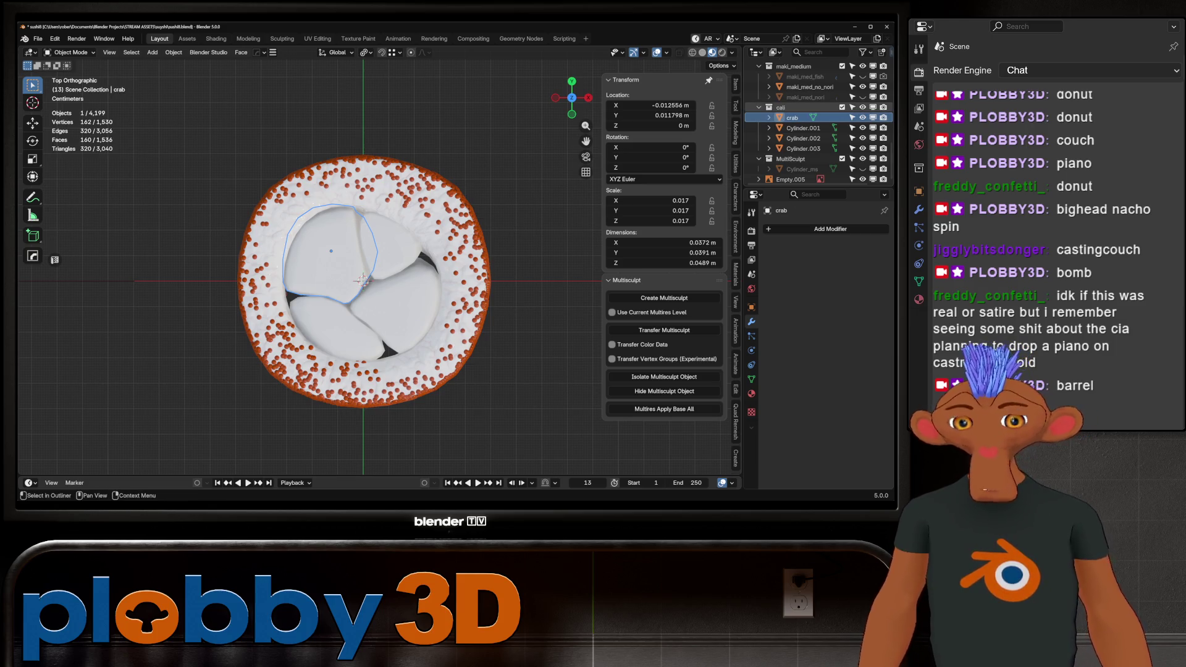
{"action": "left_click", "coordinate": [802, 128]}
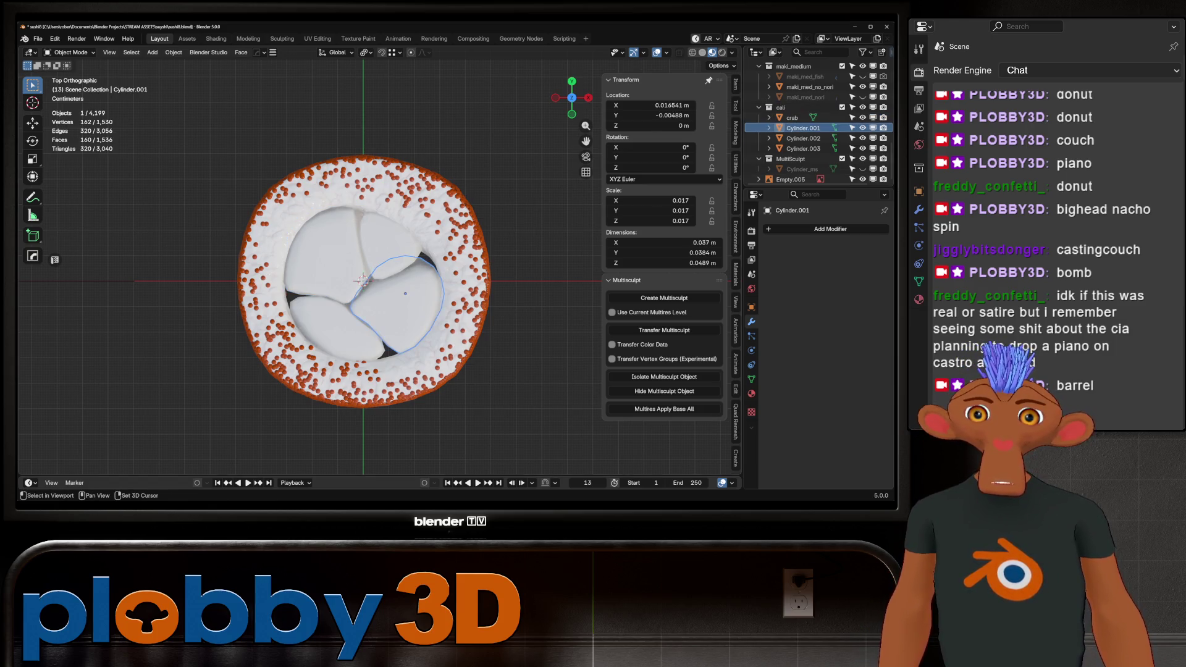
{"action": "double_click", "coordinate": [803, 128]}
{"action": "type", "text": "avocado"}
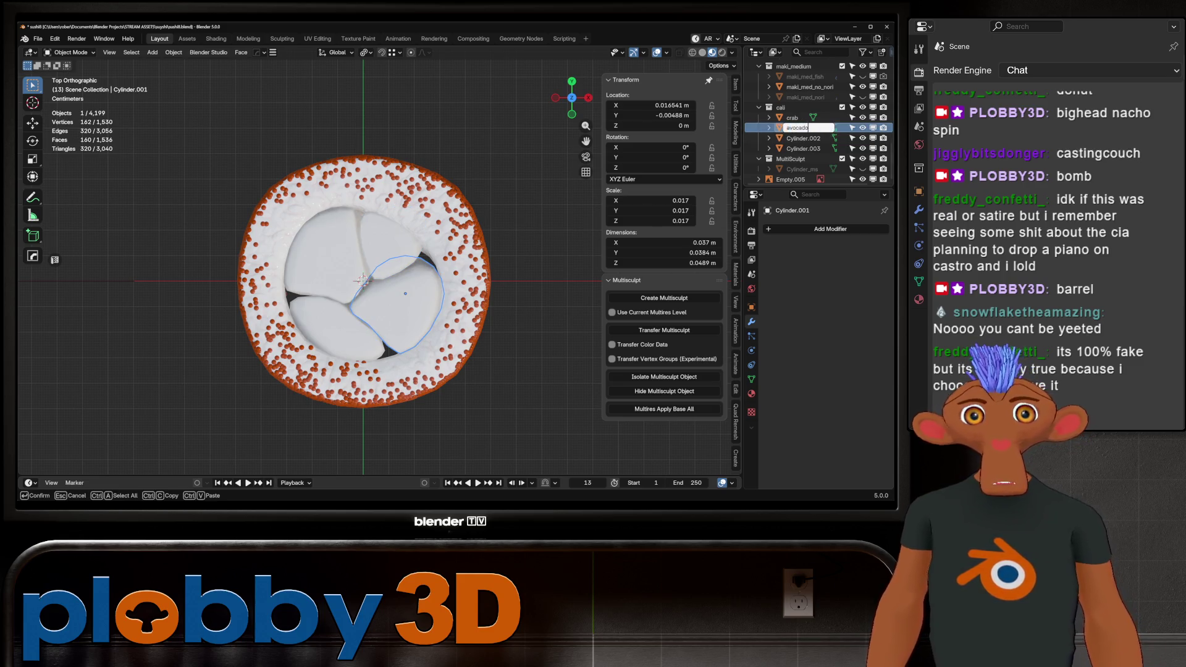
{"action": "key", "text": "Return"}
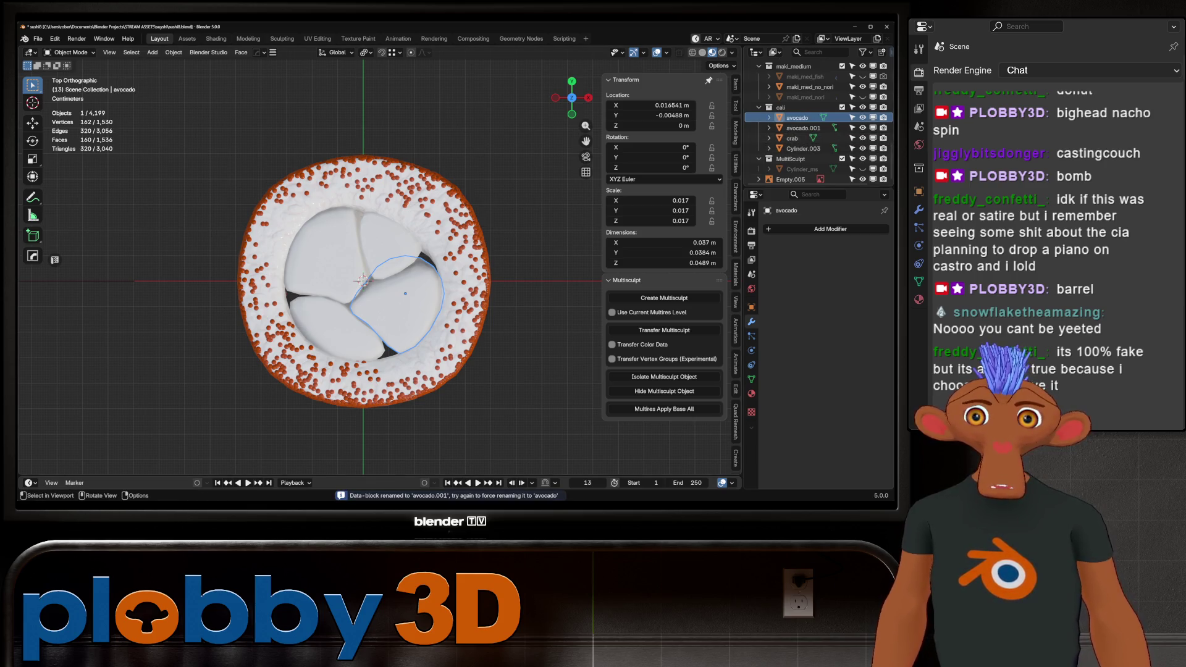
{"action": "left_click", "coordinate": [802, 148]}
{"action": "double_click", "coordinate": [803, 148]}
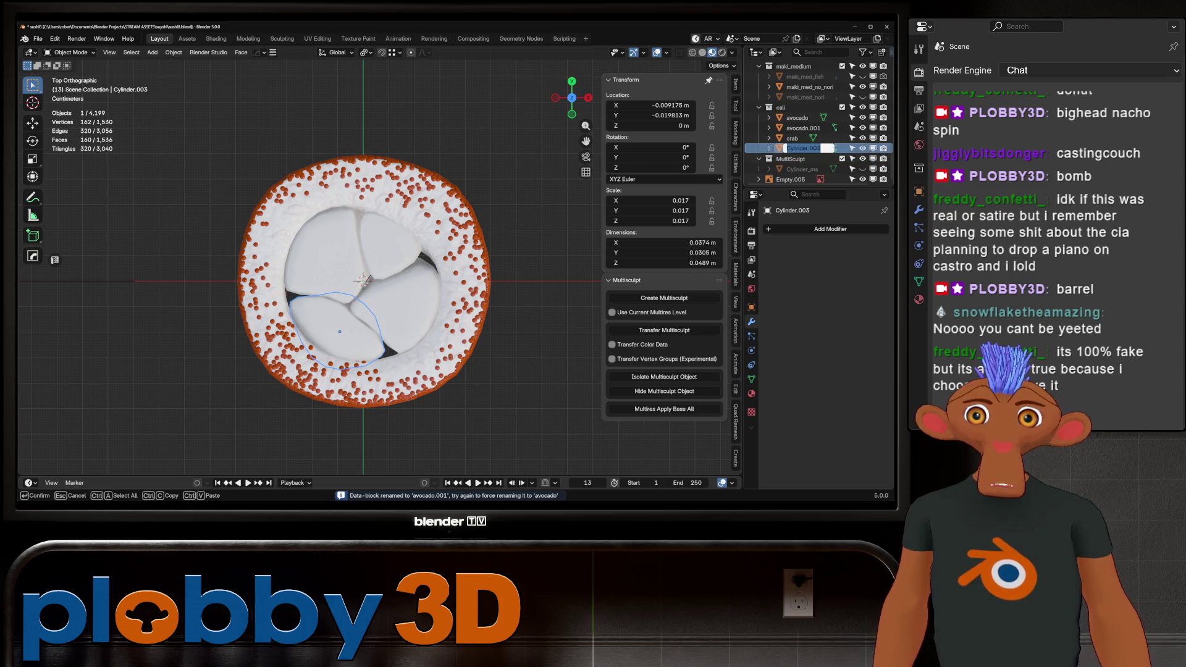
{"action": "type", "text": "cucumber"}
{"action": "key", "text": "Return"}
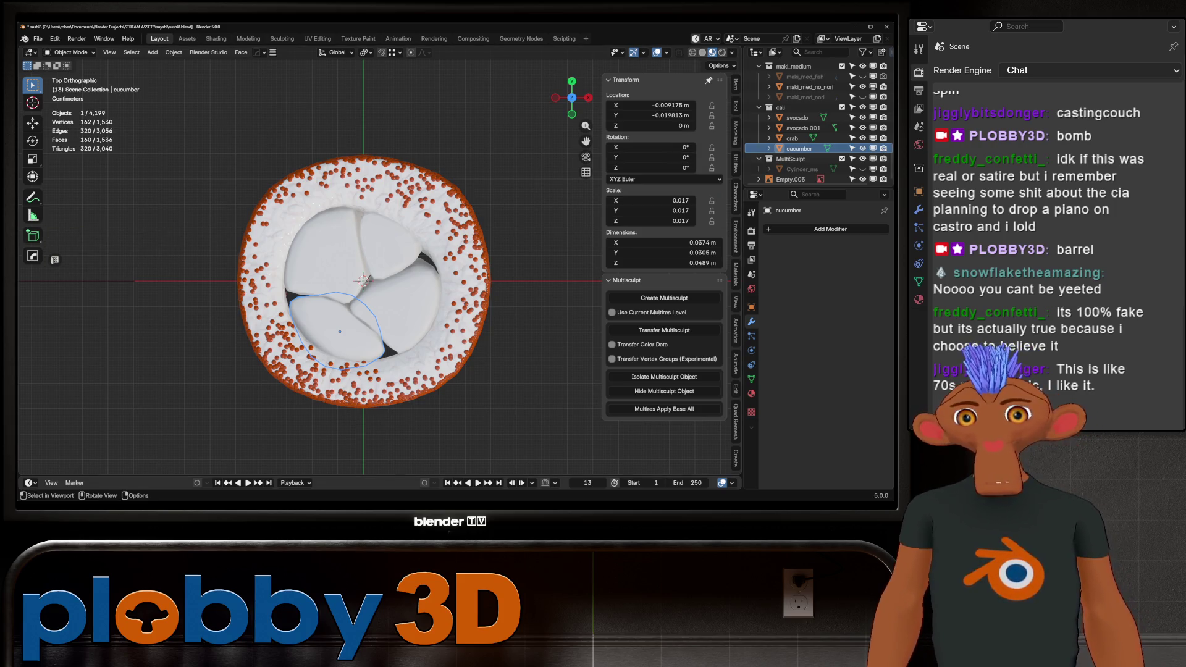
Select the crab filling inside the roll and switch to the Sculpting workspace.
{"action": "middle_click_drag", "start_coordinate": [363, 281], "coordinate": [366, 185]}
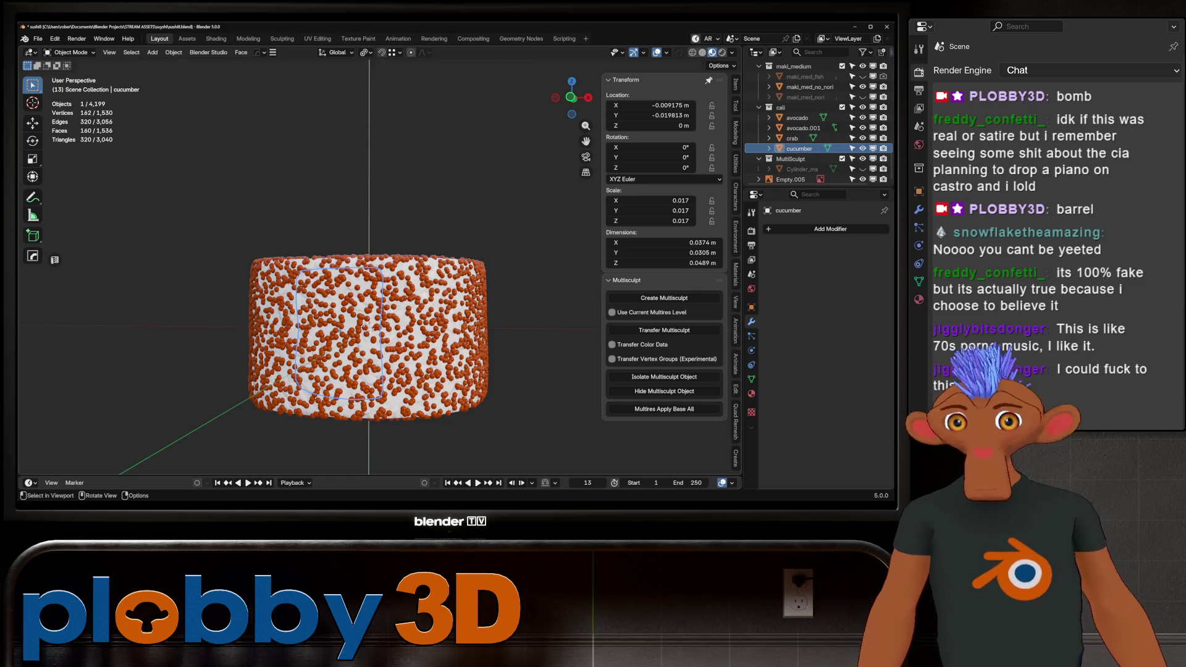
{"action": "scroll", "coordinate": [369, 282], "scroll_direction": "up", "scroll_amount": 3}
{"action": "middle_click_drag", "start_coordinate": [369, 281], "coordinate": [369, 370]}
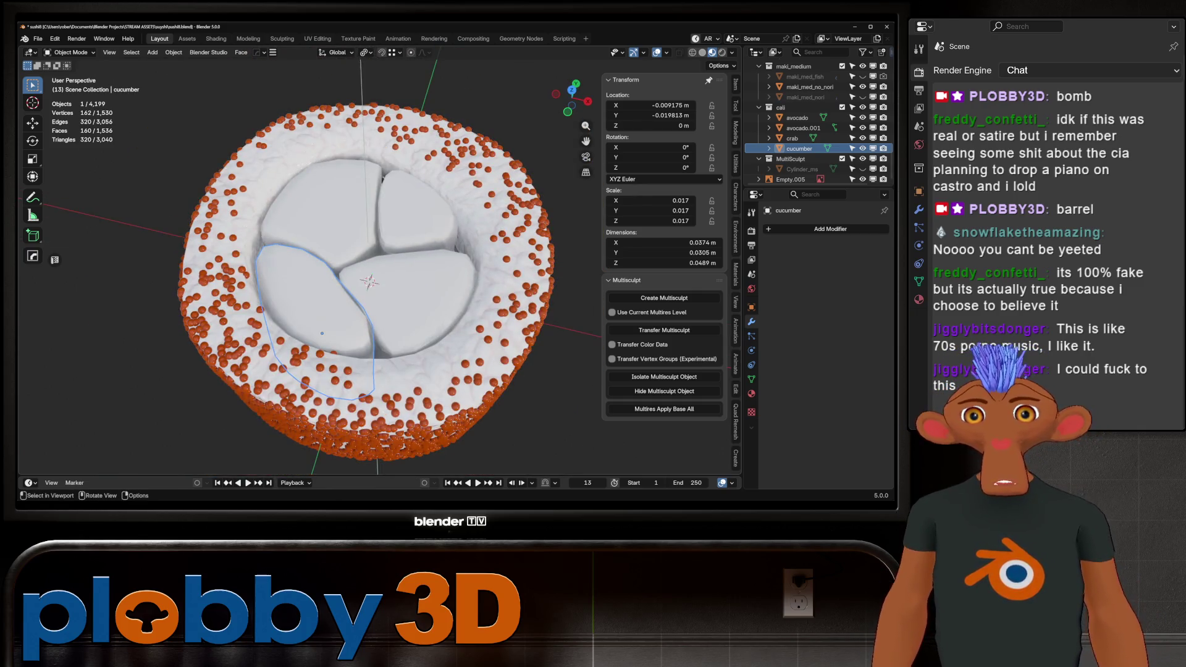
{"action": "left_click", "coordinate": [341, 241]}
{"action": "left_click", "coordinate": [341, 241]}
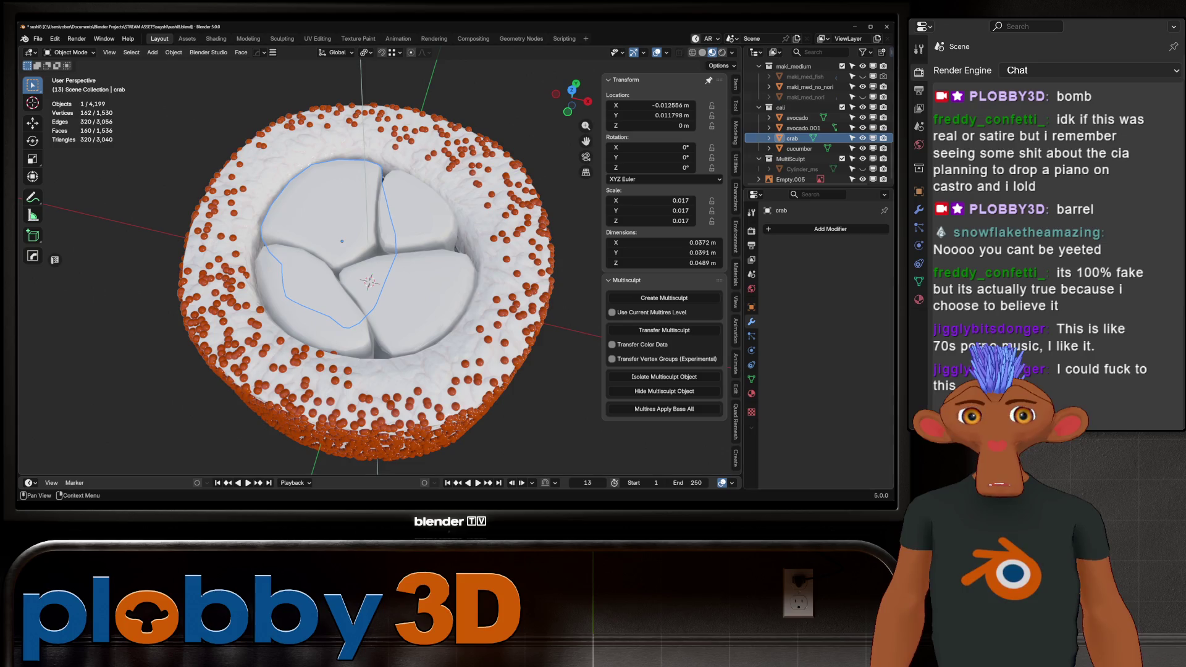
{"action": "left_click", "coordinate": [282, 38]}
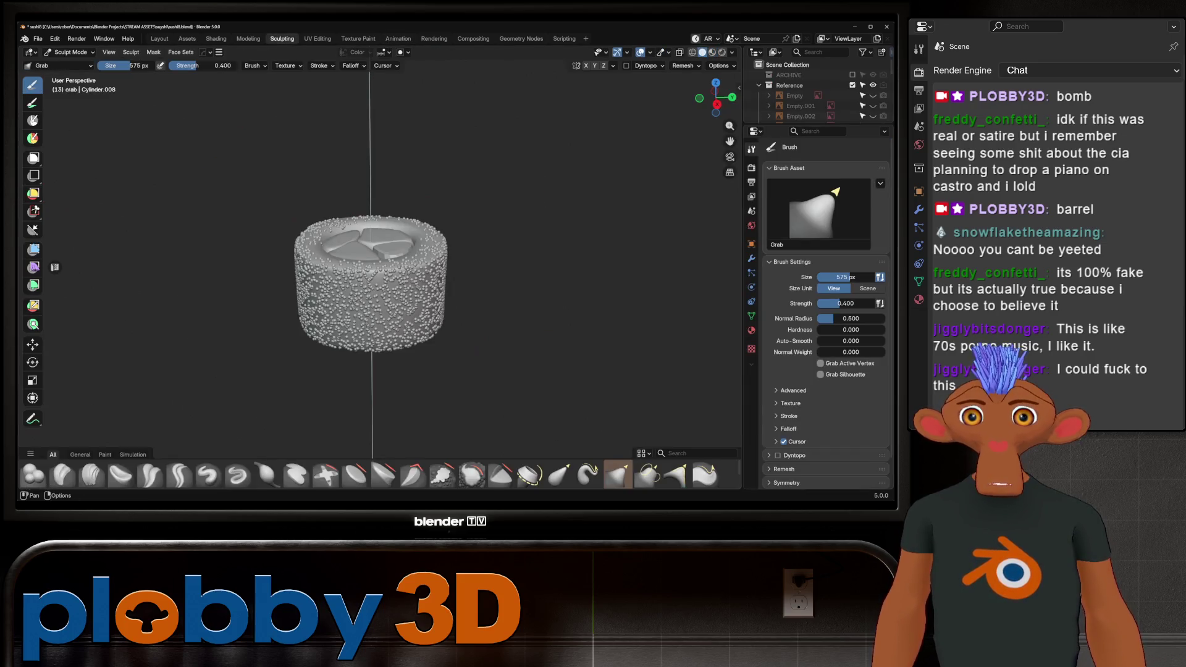
In the Shading workspace, give the crab piece a new material.
{"action": "left_click", "coordinate": [216, 39]}
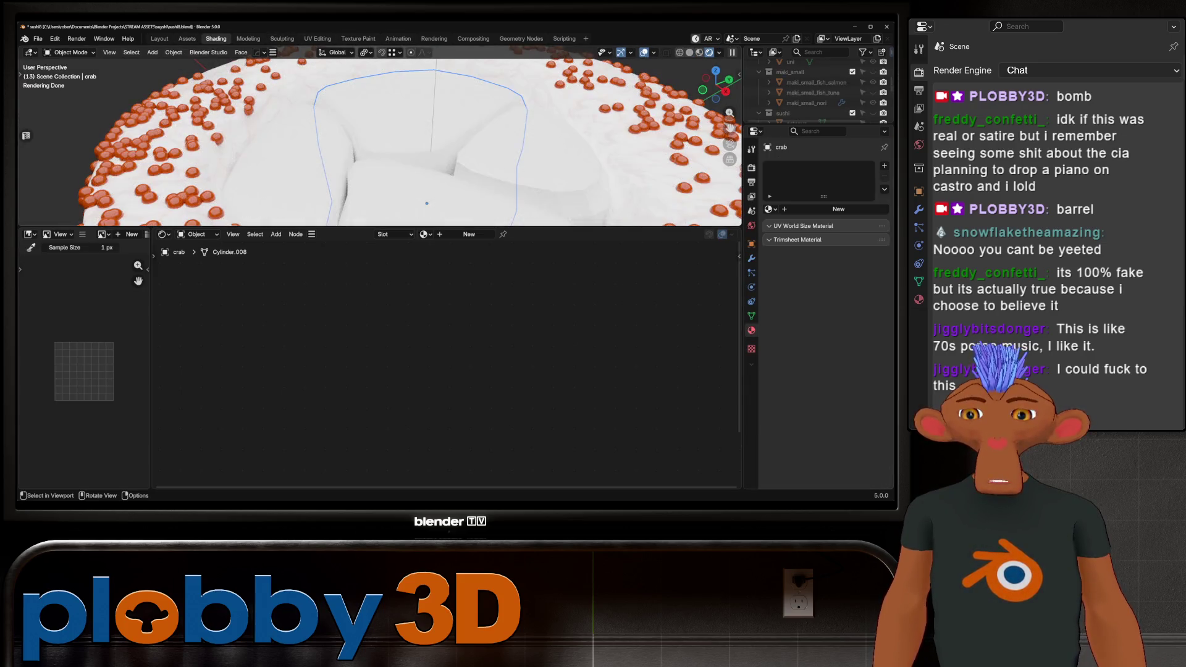
{"action": "scroll", "coordinate": [379, 142], "scroll_direction": "up", "scroll_amount": 3}
{"action": "middle_click_drag", "start_coordinate": [380, 142], "coordinate": [413, 129]}
{"action": "left_click", "coordinate": [838, 209]}
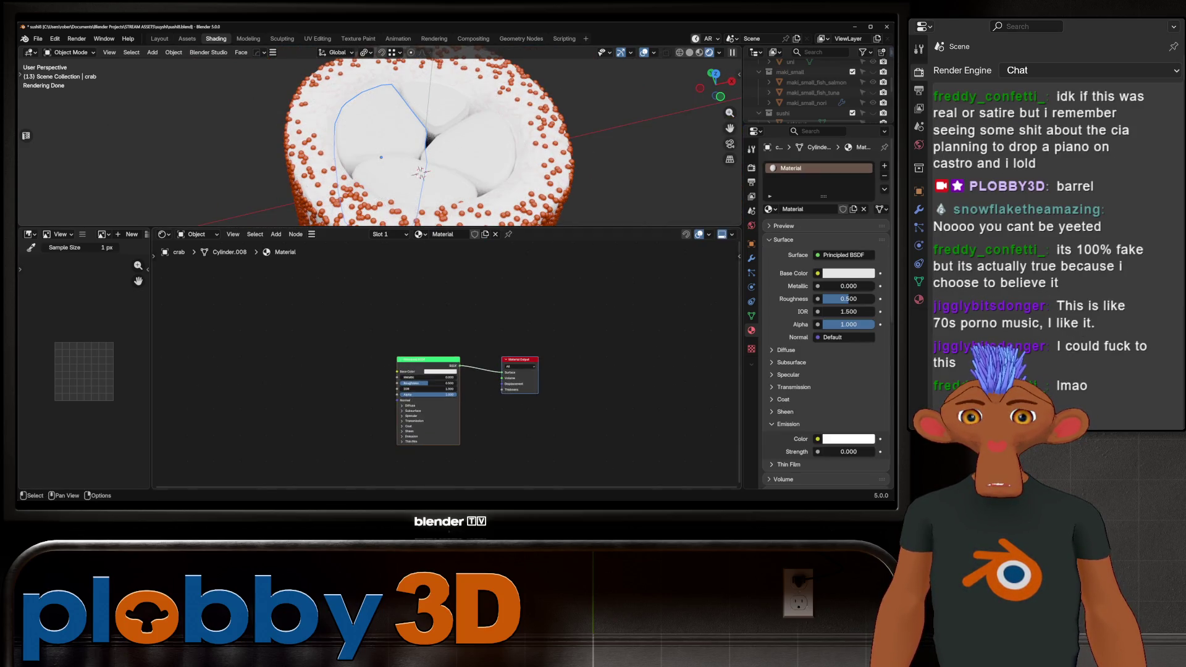
{"action": "key", "text": "Home"}
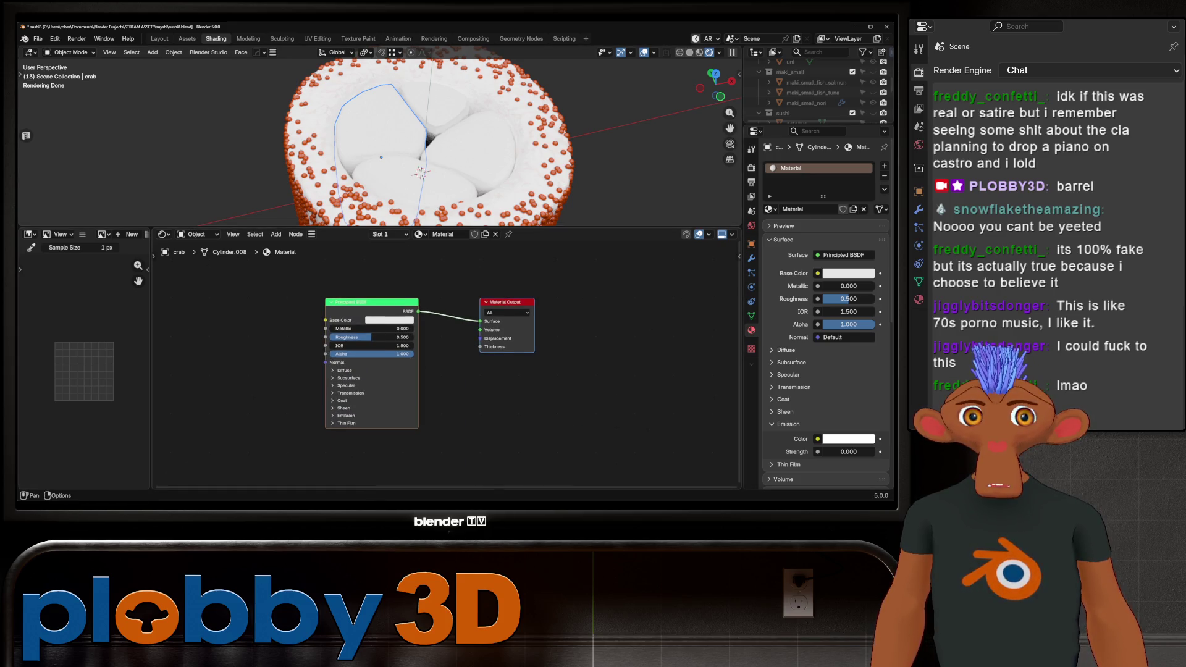
Copy the shrimp material's texture nodes and paste them into the crab's Material.
{"action": "left_click", "coordinate": [419, 234]}
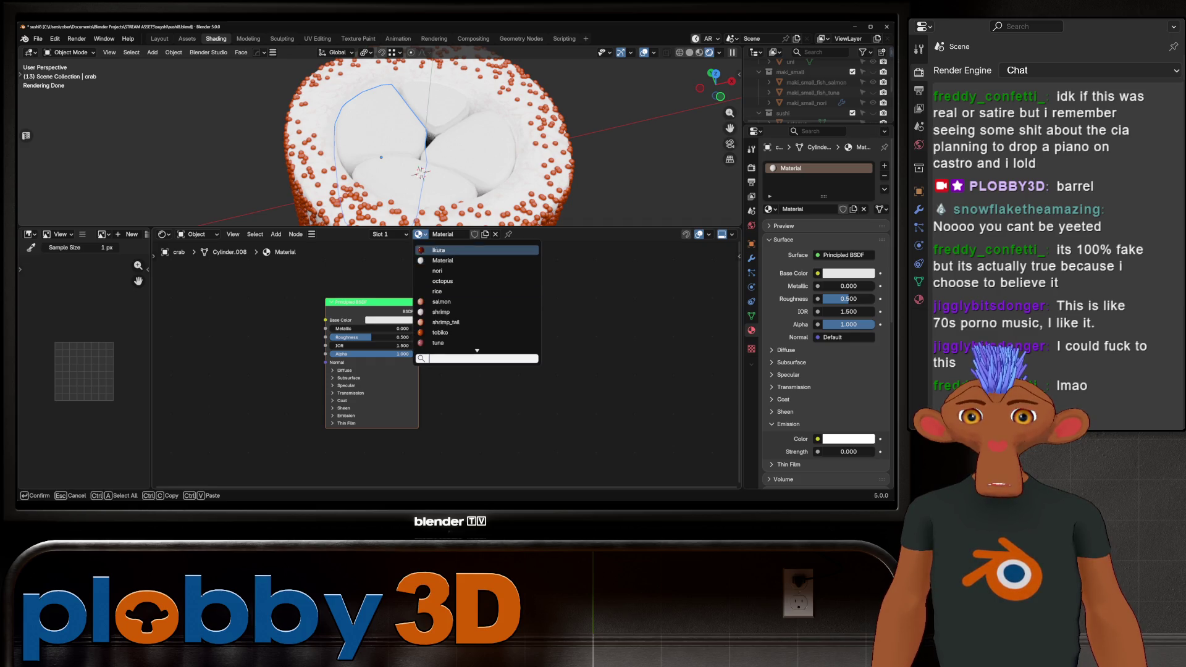
{"action": "left_click", "coordinate": [441, 312]}
{"action": "mouse_move", "coordinate": [241, 264]}
{"action": "left_mouse_down"}
{"action": "mouse_move", "coordinate": [550, 438]}
{"action": "mouse_move", "coordinate": [457, 457]}
{"action": "left_mouse_up"}
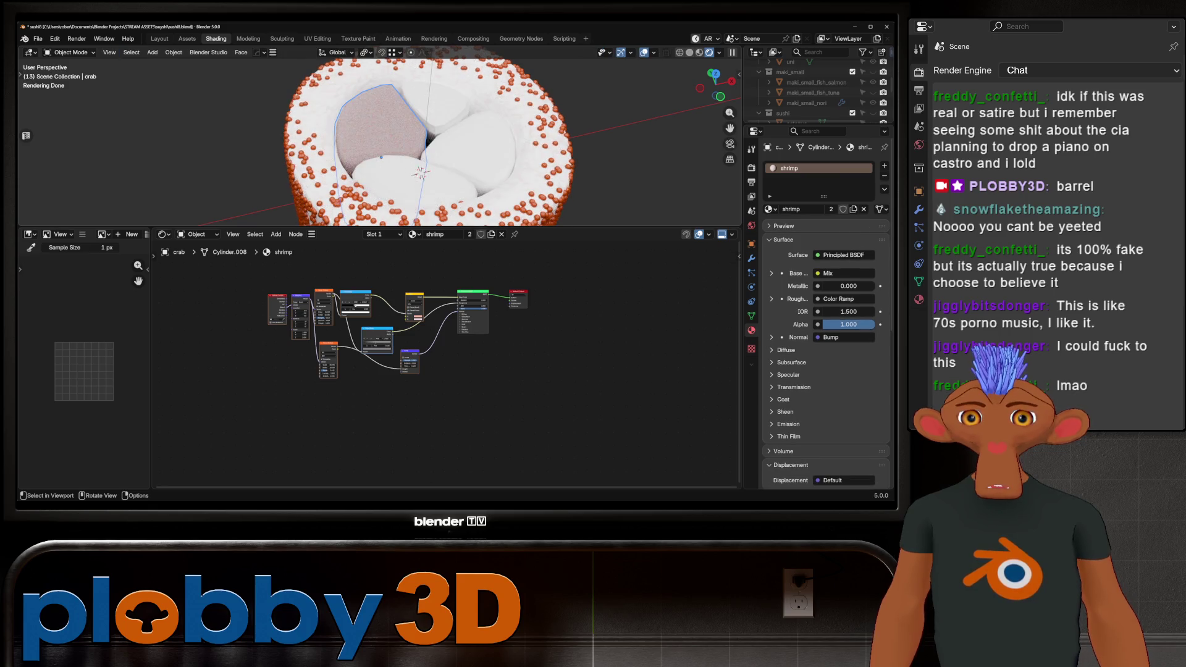
{"action": "left_click", "coordinate": [418, 234]}
{"action": "left_click", "coordinate": [432, 261]}
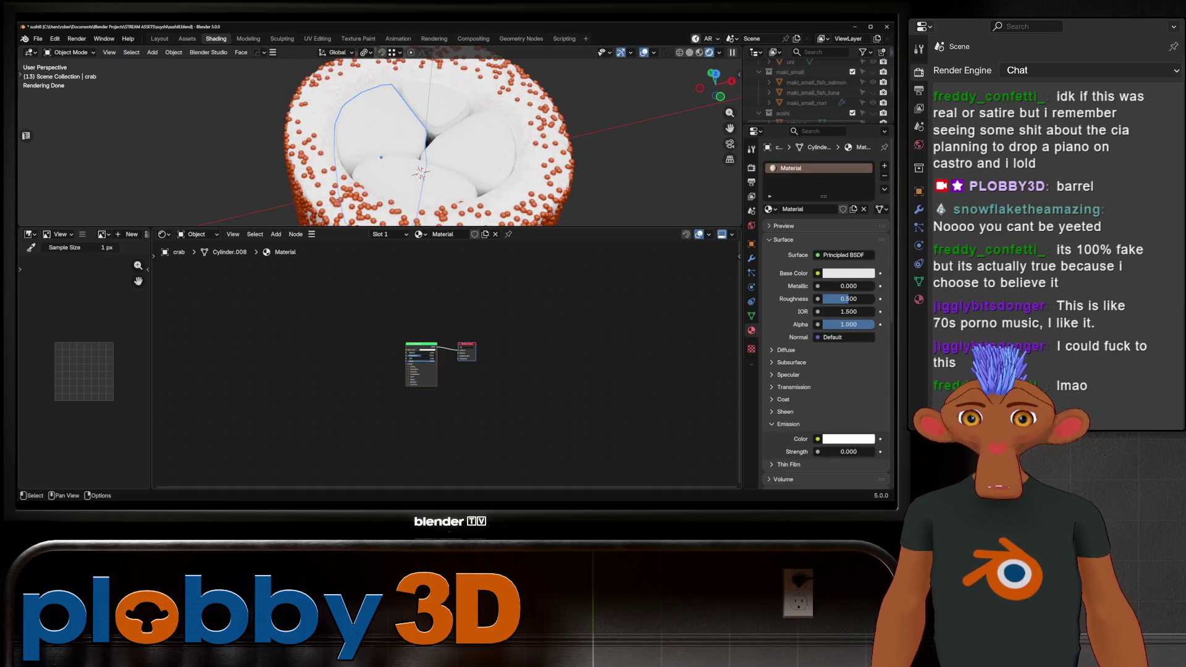
{"action": "key", "text": "ctrl+v"}
{"action": "key", "text": "Home"}
{"action": "middle_click_drag", "start_coordinate": [445, 371], "coordinate": [346, 371]}
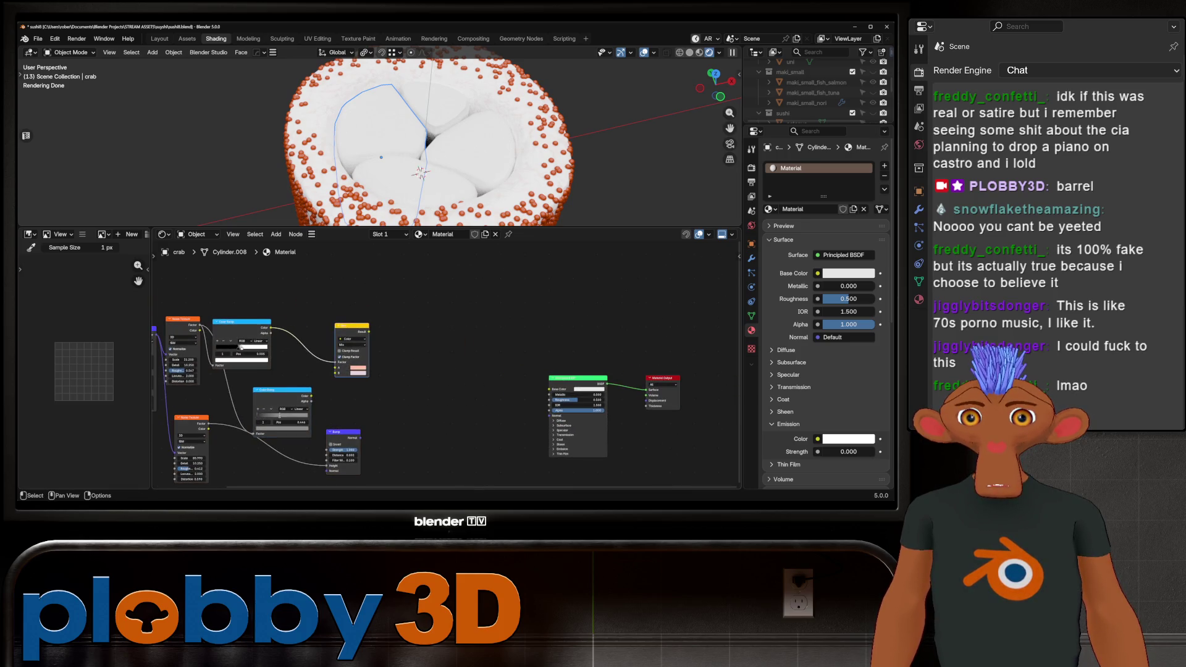
Link the pasted Mix node's Result to Principled BSDF Base Color and move the nodes aside.
{"action": "left_click", "coordinate": [358, 368]}
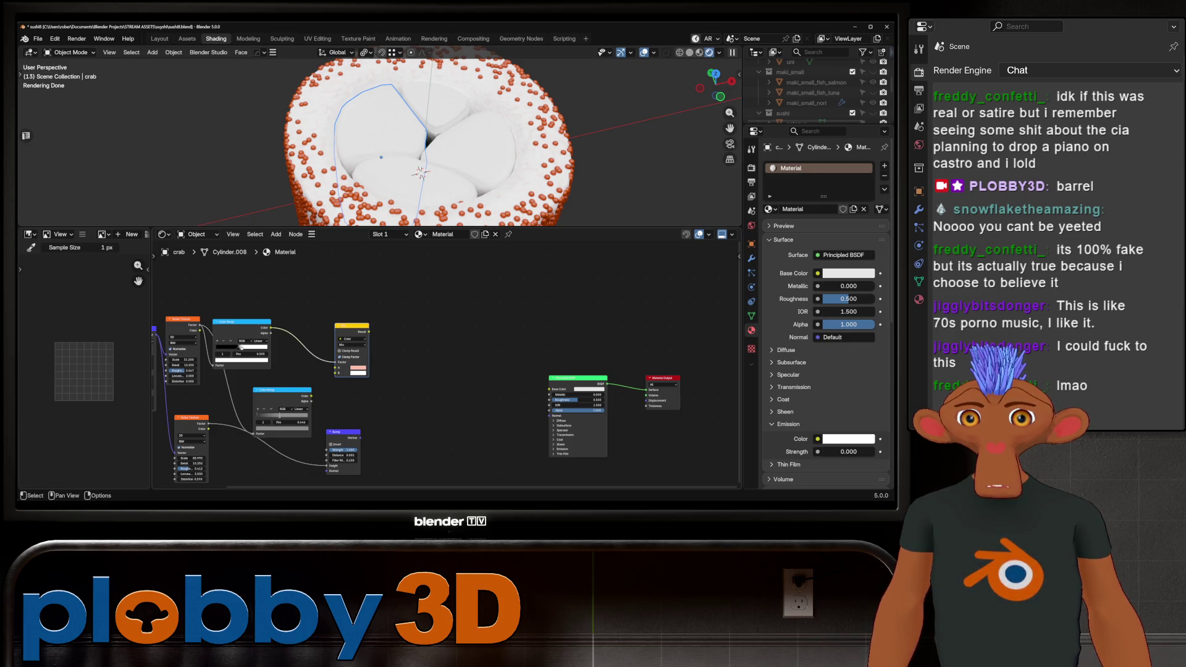
{"action": "mouse_move", "coordinate": [368, 332]}
{"action": "left_mouse_down"}
{"action": "mouse_move", "coordinate": [562, 398]}
{"action": "mouse_move", "coordinate": [549, 389]}
{"action": "left_mouse_up"}
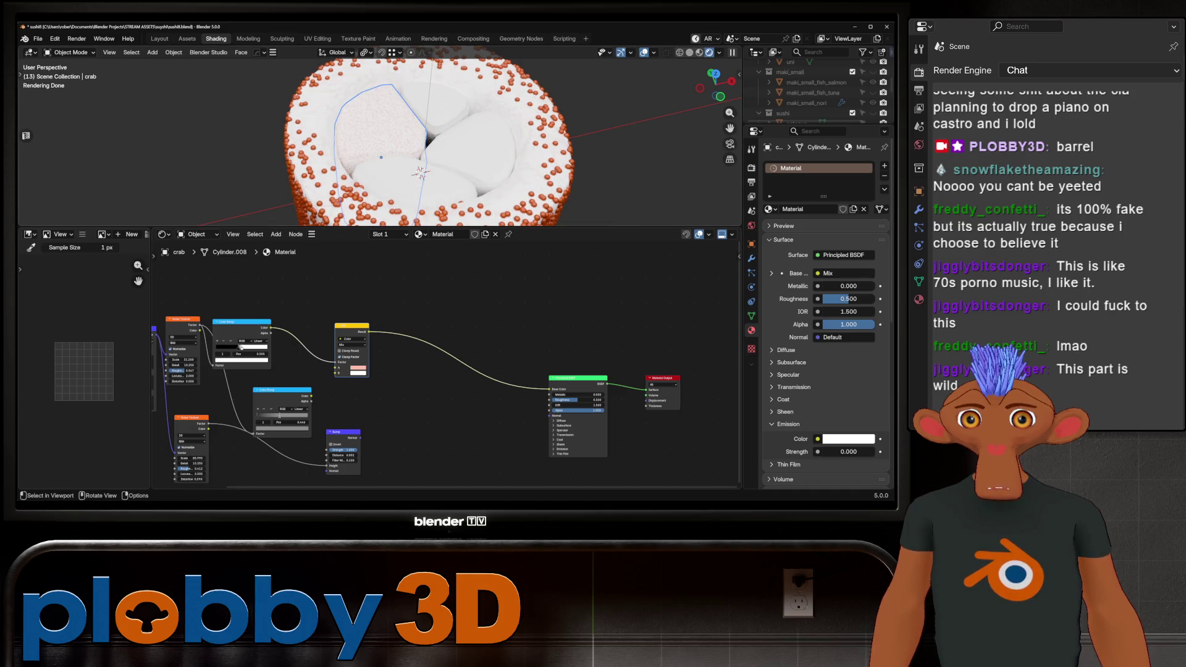
{"action": "scroll", "coordinate": [380, 142], "scroll_direction": "up", "scroll_amount": 4}
{"action": "key", "text": "g"}
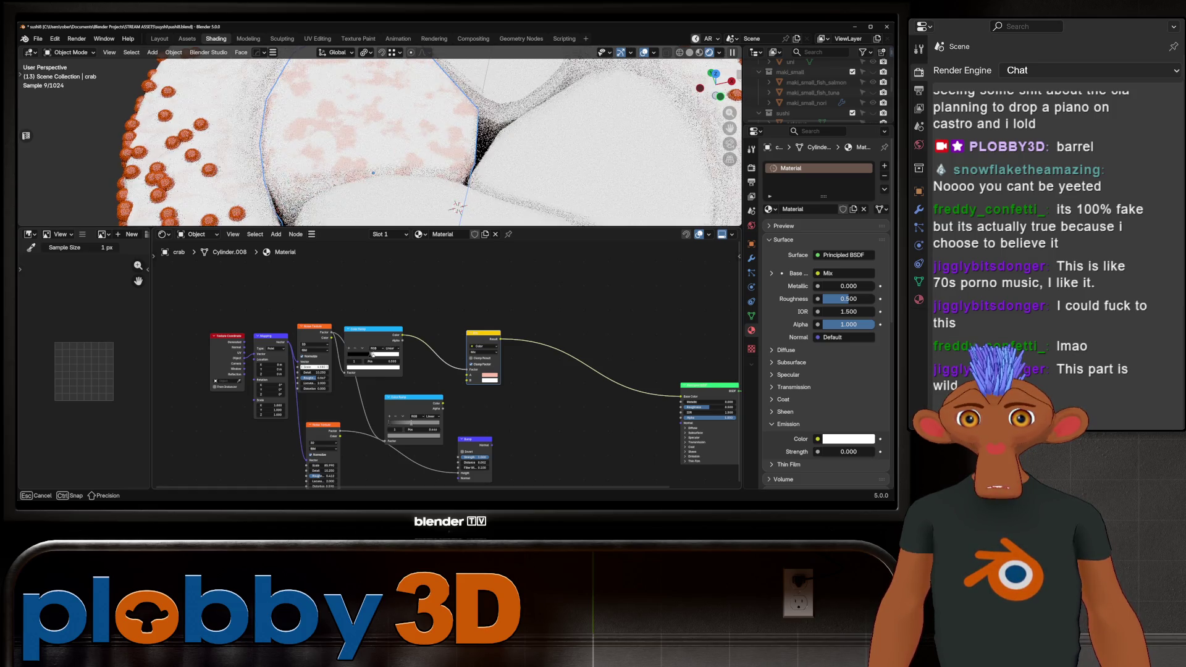
{"action": "scroll", "coordinate": [379, 142], "scroll_direction": "down", "scroll_amount": 5}
{"action": "mouse_move", "coordinate": [380, 142]}
{"action": "middle_mouse_down"}
{"action": "mouse_move", "coordinate": [411, 118]}
{"action": "mouse_move", "coordinate": [411, 142]}
{"action": "middle_mouse_up"}
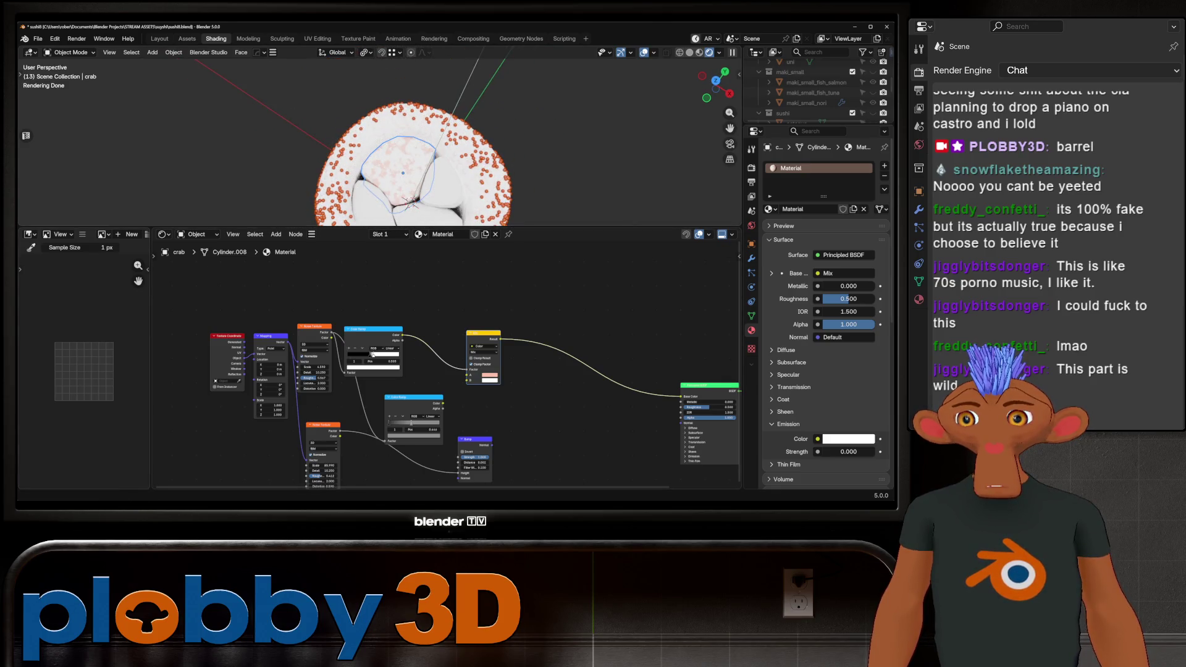
{"action": "scroll", "coordinate": [282, 380], "scroll_direction": "up", "scroll_amount": 3}
{"action": "middle_click_drag", "start_coordinate": [432, 370], "coordinate": [469, 320]}
{"action": "scroll", "coordinate": [426, 142], "scroll_direction": "up", "scroll_amount": 2}
{"action": "scroll", "coordinate": [382, 369], "scroll_direction": "down", "scroll_amount": 2}
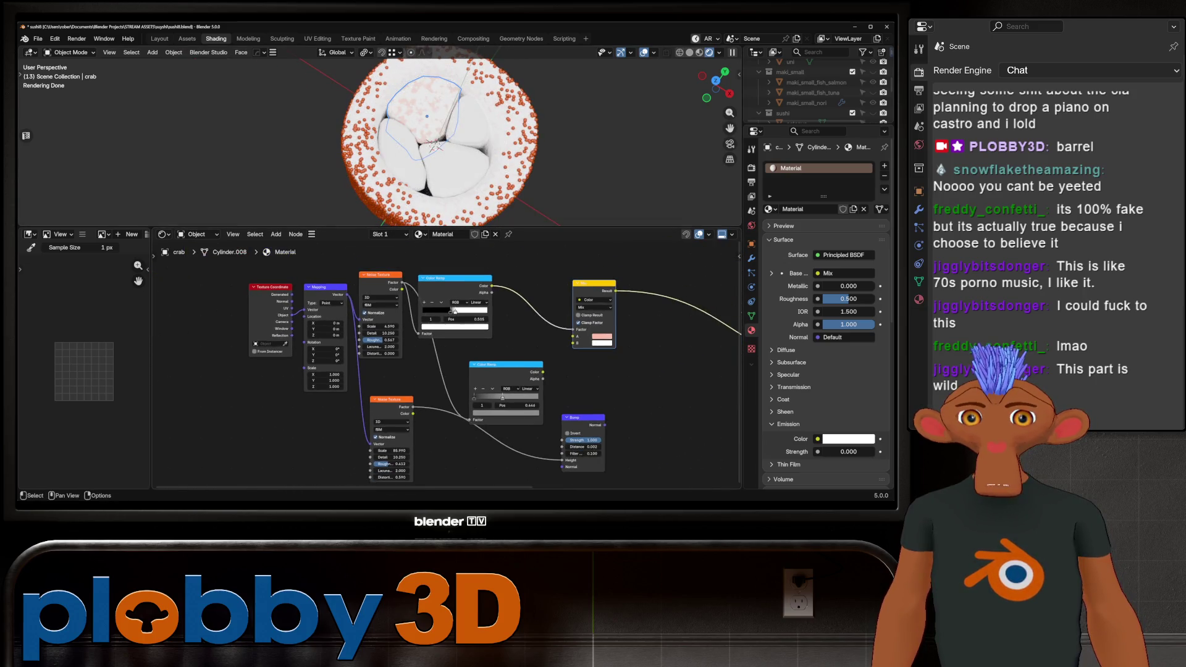
Add a Wave Texture node below the others, fed by the Mapping vector.
{"action": "key", "text": "shift+a"}
{"action": "type", "text": "wave"}
{"action": "key", "text": "Down"}
{"action": "key", "text": "Down"}
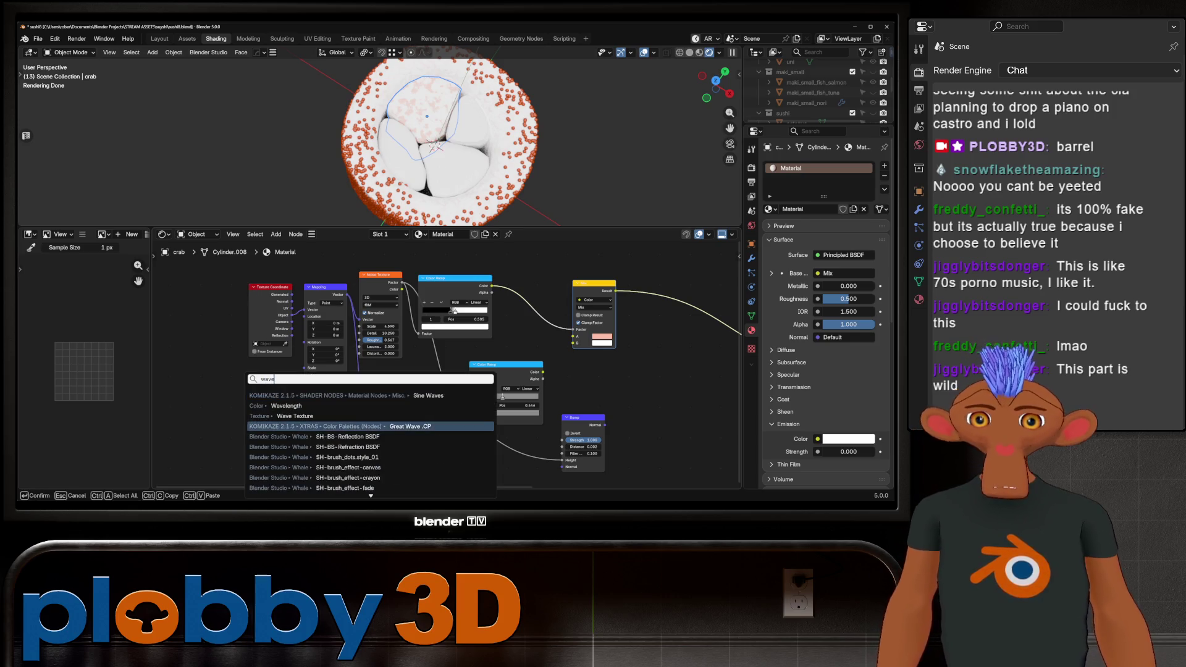
{"action": "key", "text": "Return"}
{"action": "left_click", "coordinate": [292, 426]}
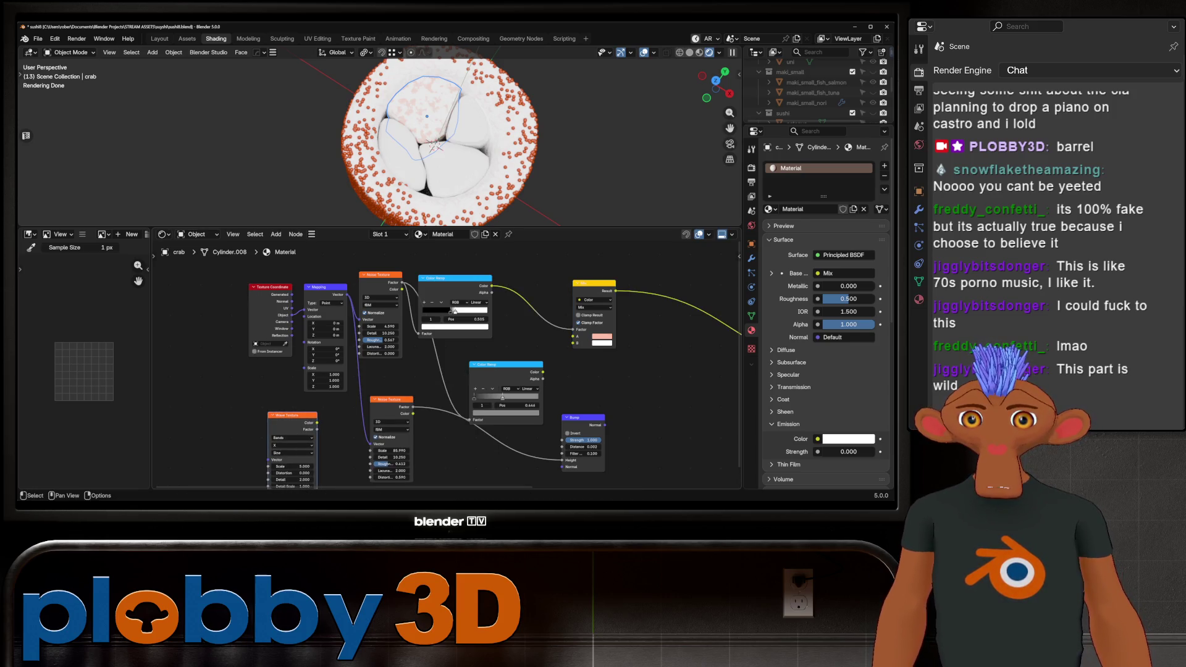
{"action": "left_click_drag", "start_coordinate": [344, 294], "coordinate": [268, 460]}
Isolate the crab in material preview and make the Mix node's A colour pinker.
{"action": "key", "text": "KP_Divide"}
{"action": "middle_click_drag", "start_coordinate": [494, 154], "coordinate": [558, 146]}
{"action": "left_click", "coordinate": [699, 53]}
{"action": "left_click", "coordinate": [603, 335]}
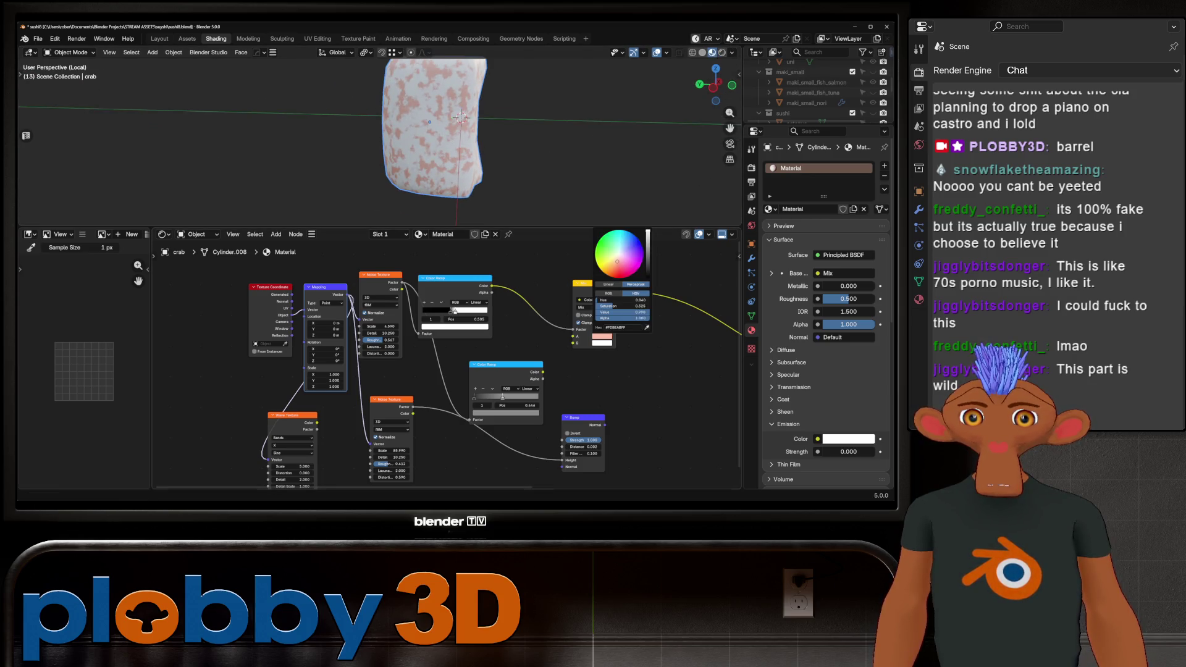
{"action": "left_click_drag", "start_coordinate": [622, 306], "coordinate": [624, 306]}
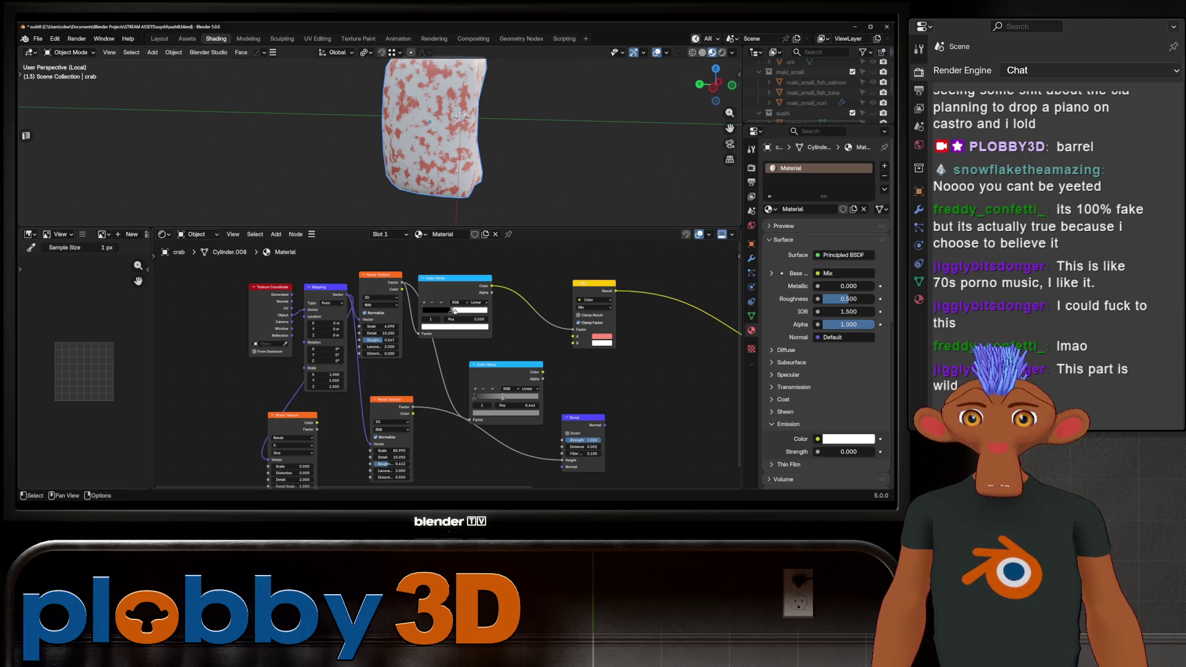
{"action": "middle_click_drag", "start_coordinate": [494, 346], "coordinate": [455, 331]}
Drive the Color Ramp with the Noise Texture, move Mapping left, and add wave coordinates.
{"action": "left_click_drag", "start_coordinate": [277, 407], "coordinate": [379, 318]}
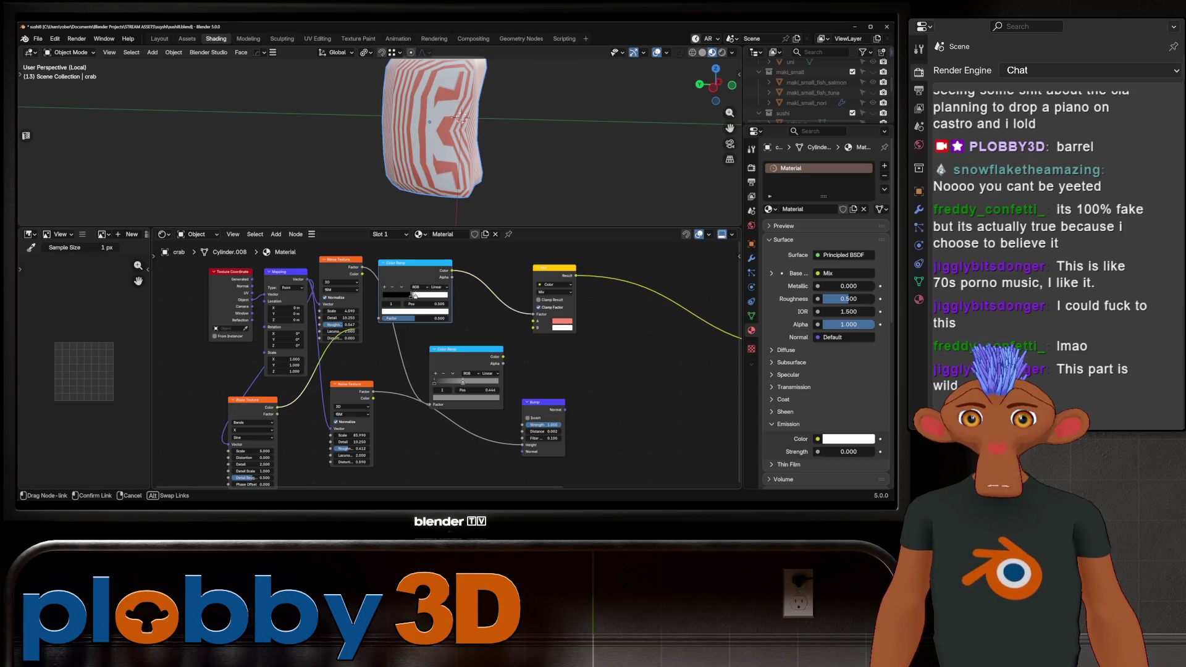
{"action": "middle_click_drag", "start_coordinate": [432, 142], "coordinate": [488, 145]}
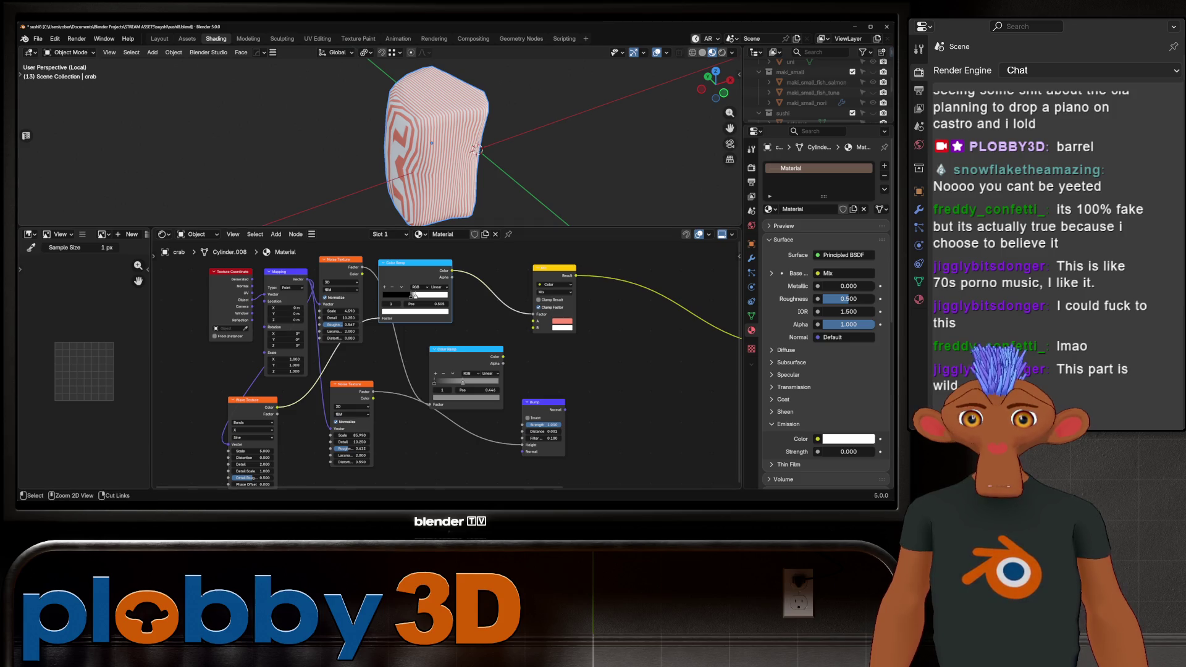
{"action": "left_click_drag", "start_coordinate": [362, 267], "coordinate": [378, 318]}
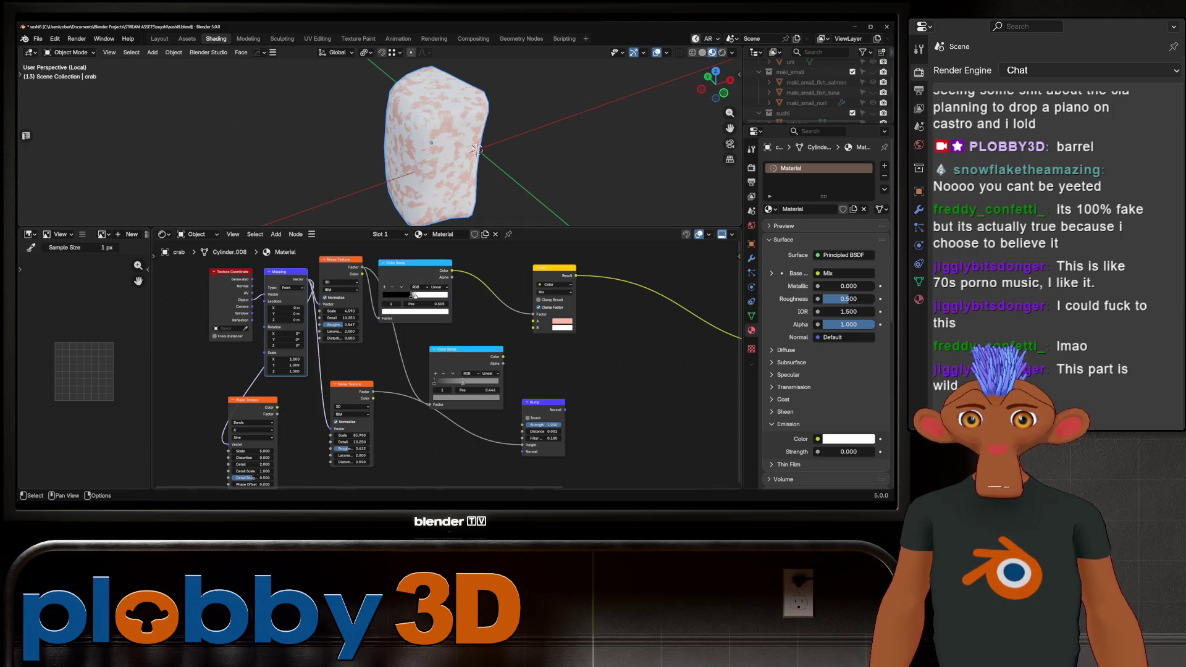
{"action": "middle_click_drag", "start_coordinate": [371, 371], "coordinate": [485, 357]}
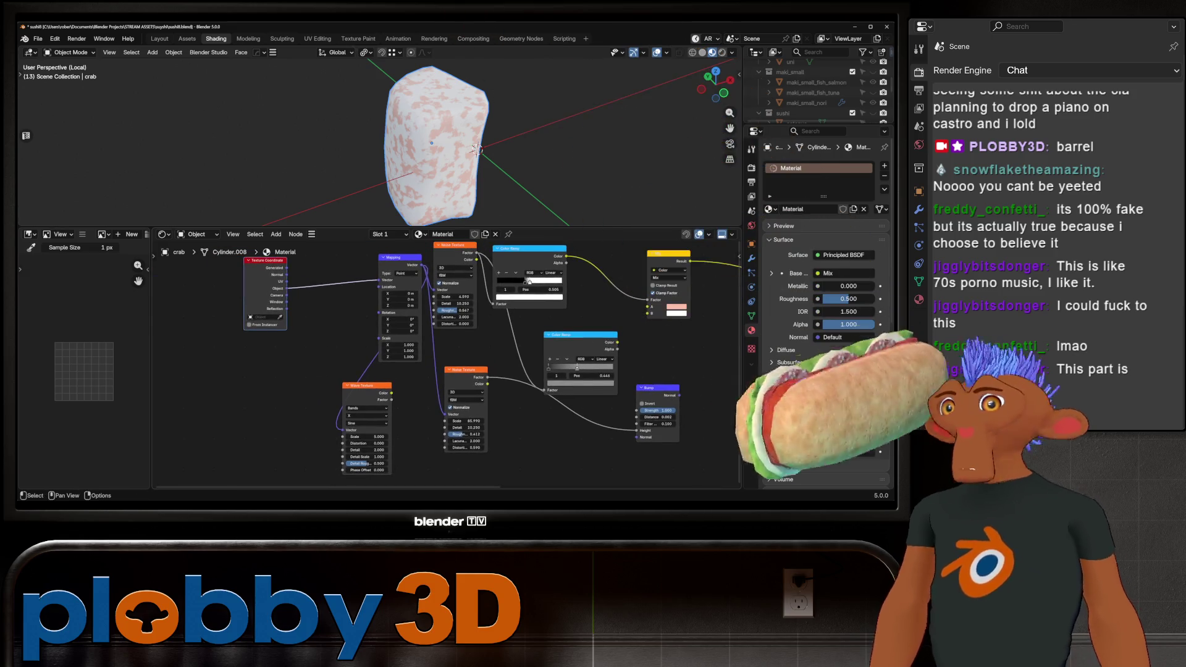
{"action": "left_click_drag", "start_coordinate": [400, 257], "coordinate": [336, 254]}
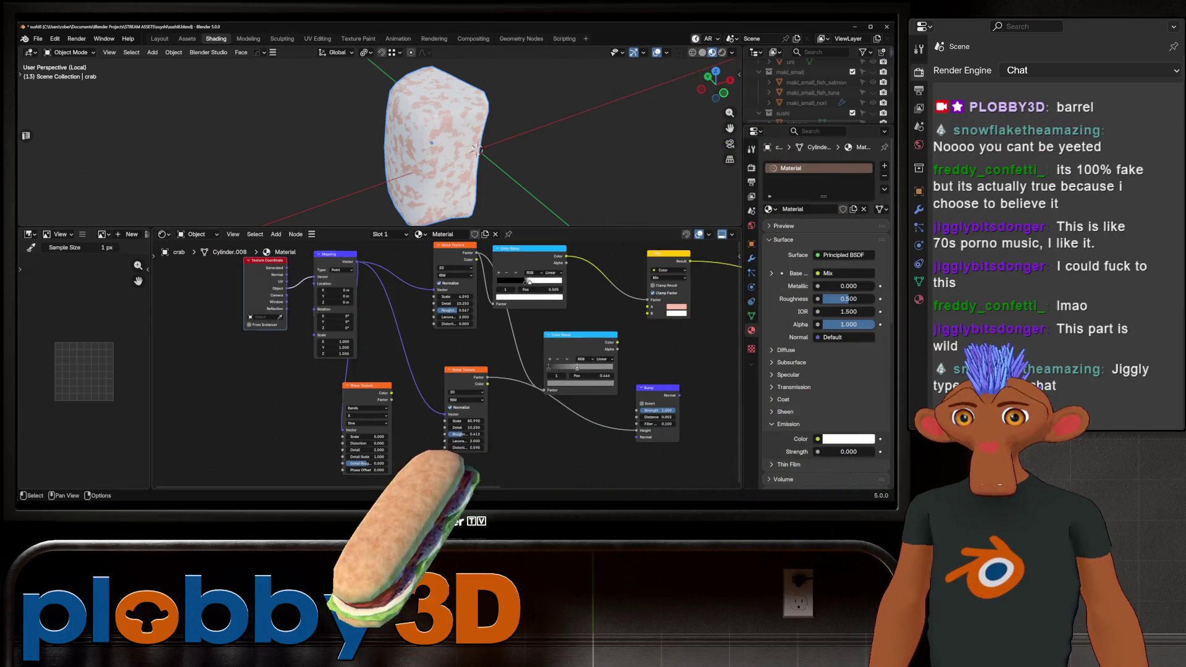
{"action": "key", "text": "ctrl+t"}
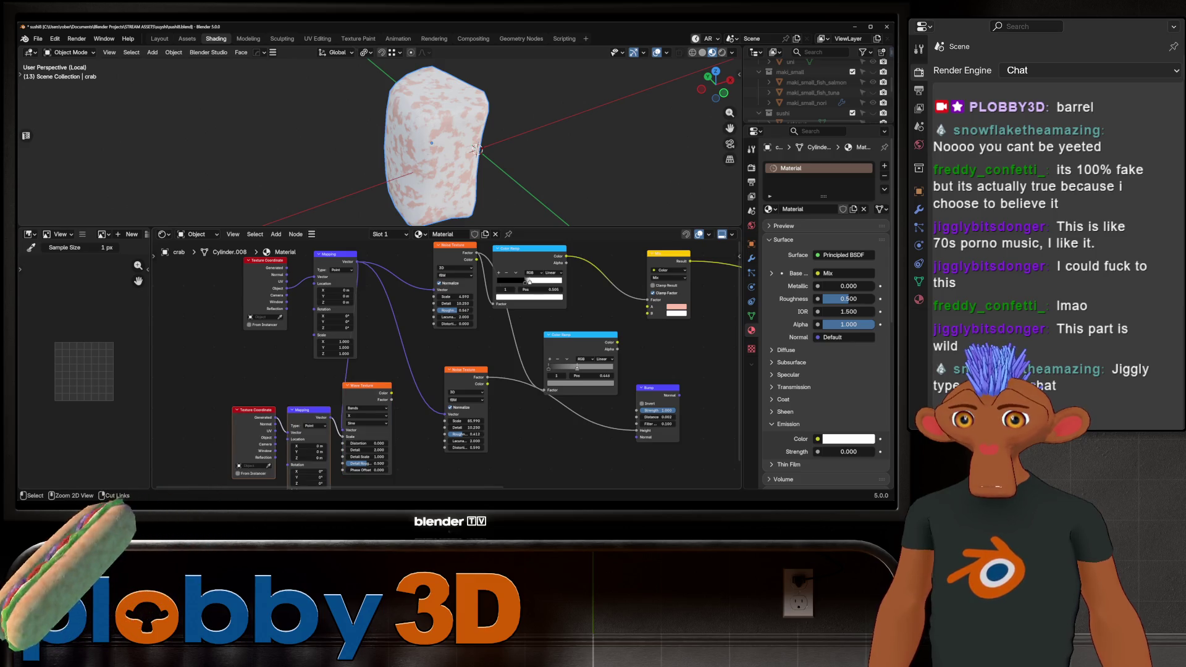
Connect the Wave Texture to the Color Ramp, set Direction to Diagonal, and adjust Scale.
{"action": "left_click_drag", "start_coordinate": [343, 436], "coordinate": [317, 458]}
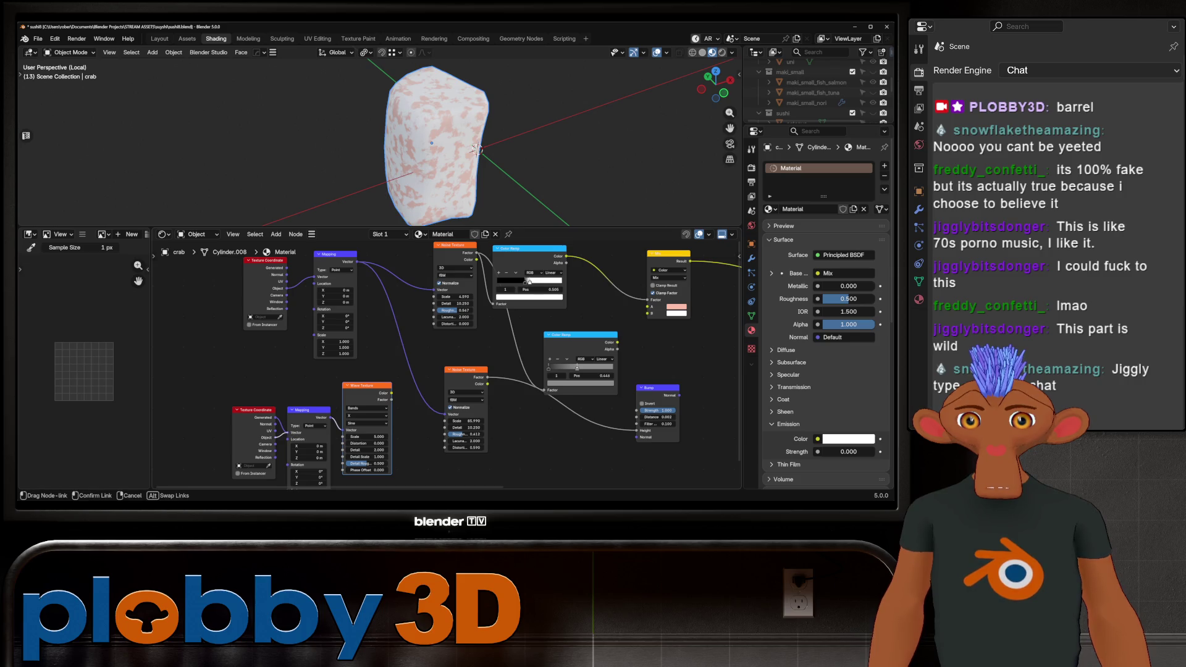
{"action": "left_click_drag", "start_coordinate": [391, 392], "coordinate": [495, 304]}
{"action": "middle_click_drag", "start_coordinate": [432, 161], "coordinate": [457, 136]}
{"action": "left_click", "coordinate": [366, 416]}
{"action": "left_click", "coordinate": [367, 450]}
{"action": "mouse_move", "coordinate": [367, 436]}
{"action": "left_mouse_down"}
{"action": "mouse_move", "coordinate": [346, 436]}
{"action": "mouse_move", "coordinate": [378, 437]}
{"action": "left_mouse_up"}
{"action": "middle_click_drag", "start_coordinate": [432, 142], "coordinate": [469, 136]}
{"action": "left_click_drag", "start_coordinate": [367, 437], "coordinate": [395, 443]}
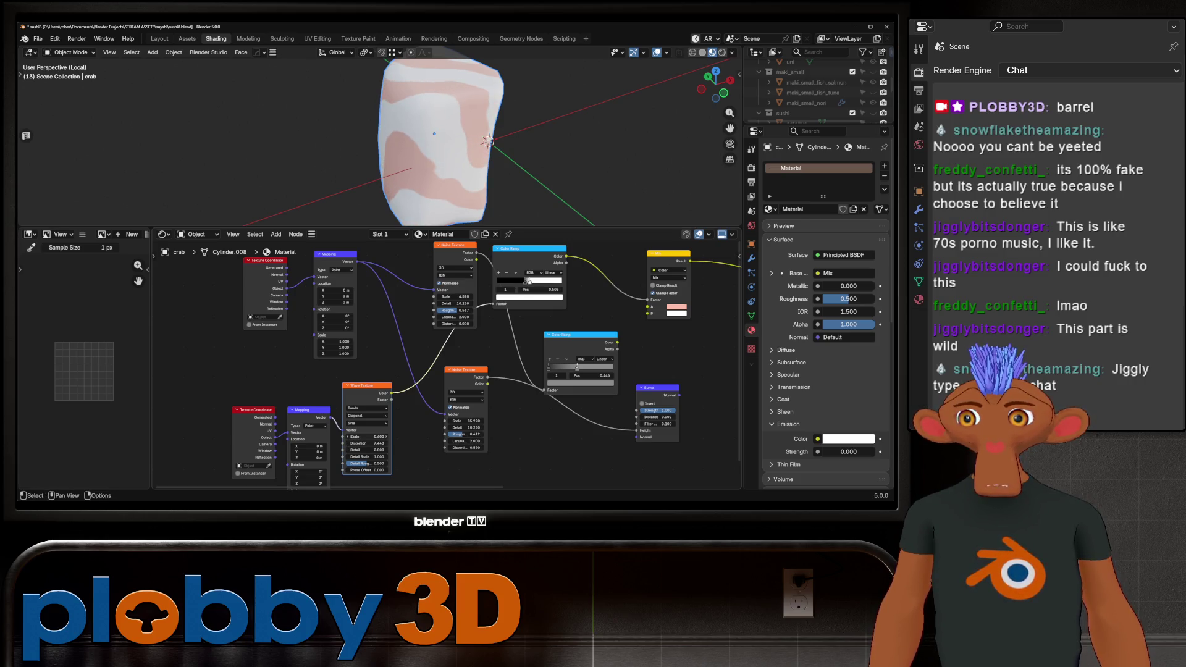
Save, raise the wave Distortion and Detail Scale, and move the black stop to 0.228.
{"action": "key", "text": "ctrl+s"}
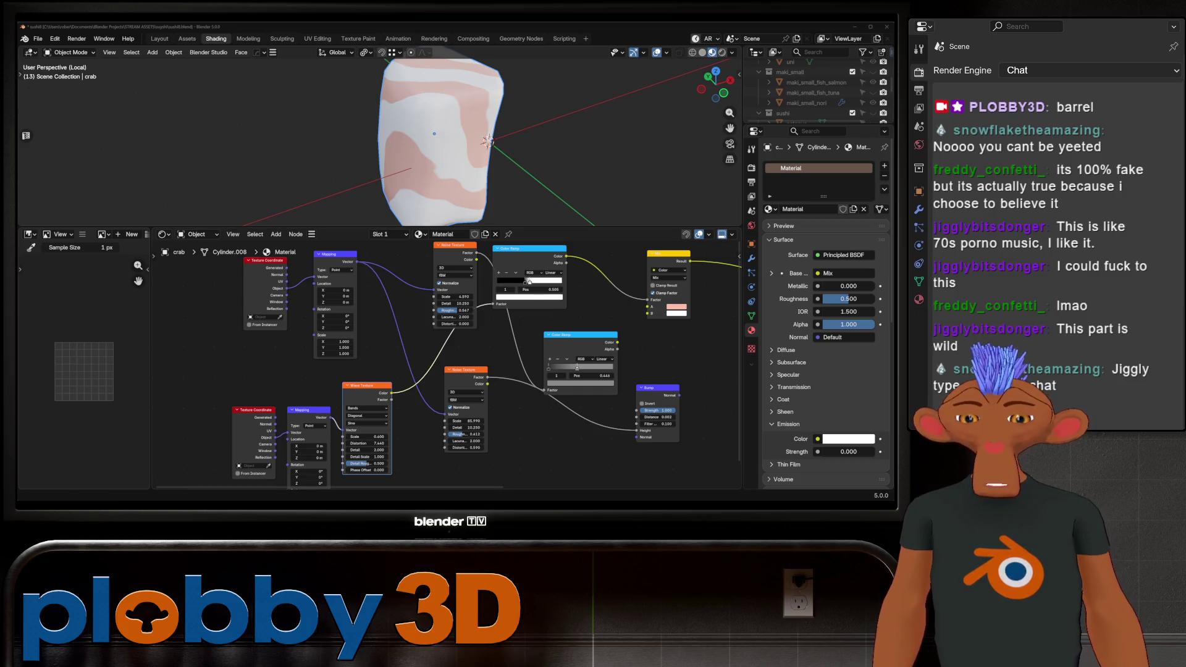
{"action": "mouse_move", "coordinate": [367, 444]}
{"action": "left_mouse_down"}
{"action": "mouse_move", "coordinate": [383, 443]}
{"action": "mouse_move", "coordinate": [377, 456]}
{"action": "left_mouse_up"}
{"action": "middle_click_drag", "start_coordinate": [432, 154], "coordinate": [454, 127]}
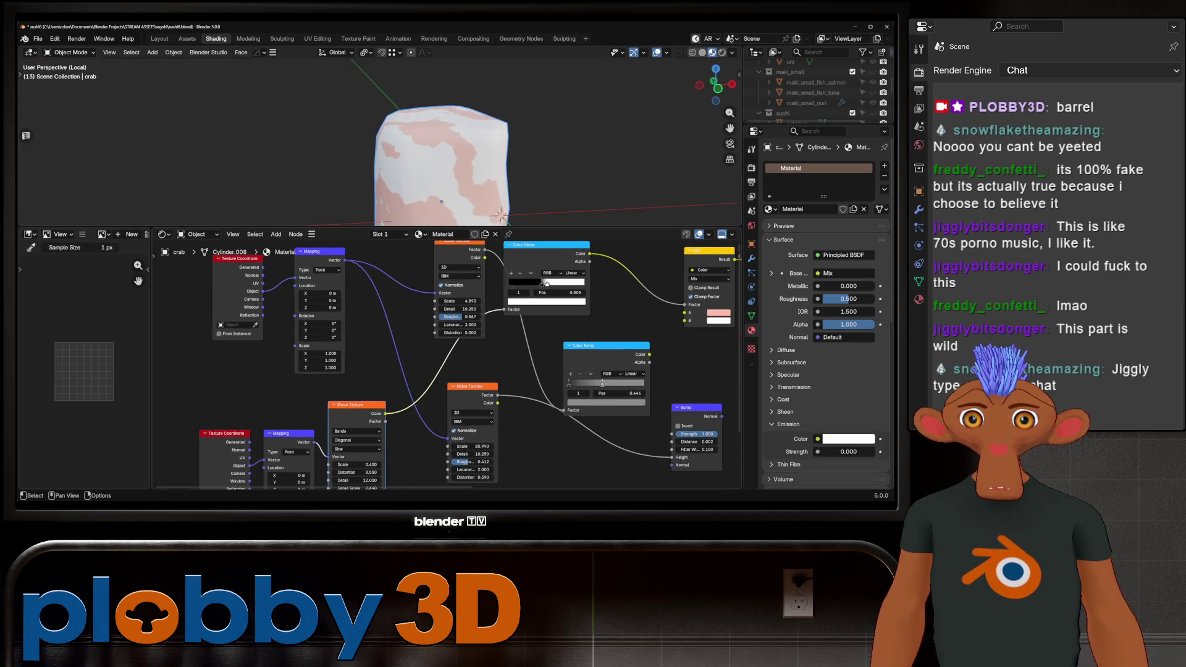
{"action": "mouse_move", "coordinate": [542, 284]}
{"action": "left_mouse_down"}
{"action": "mouse_move", "coordinate": [525, 284]}
{"action": "mouse_move", "coordinate": [573, 283]}
{"action": "mouse_move", "coordinate": [533, 283]}
{"action": "left_mouse_up"}
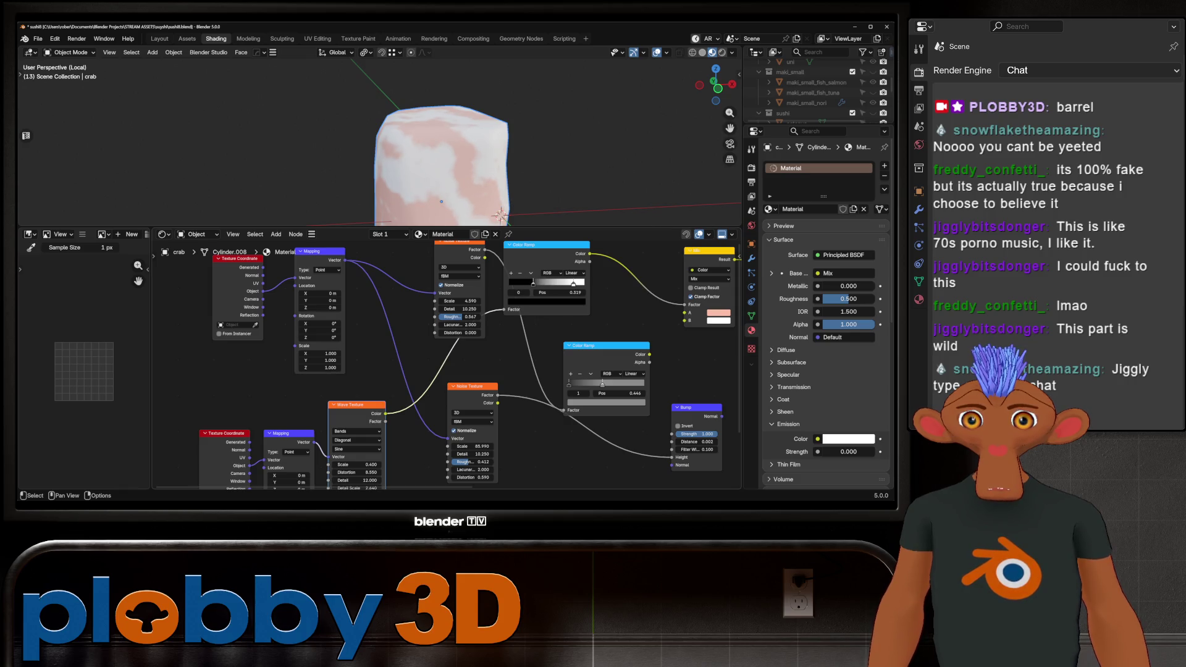
Set the Mix node's second colour (B) to pink.
{"action": "scroll", "coordinate": [444, 364], "scroll_direction": "down", "scroll_amount": 3}
{"action": "middle_click_drag", "start_coordinate": [555, 371], "coordinate": [436, 368]}
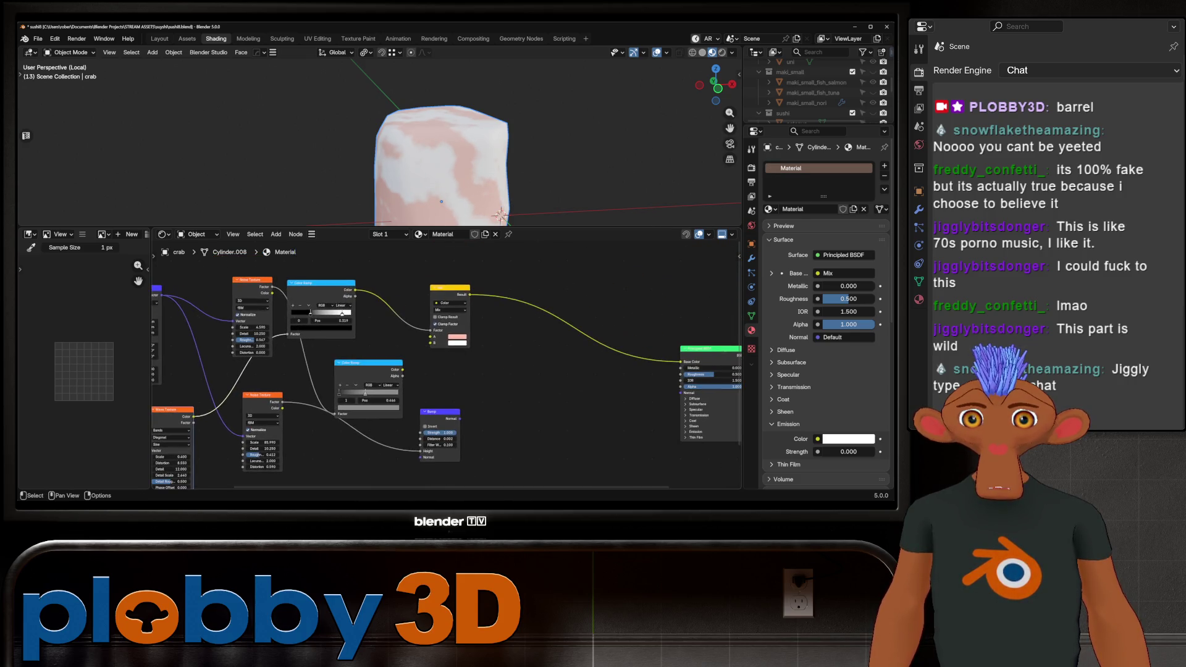
{"action": "middle_click_drag", "start_coordinate": [445, 155], "coordinate": [407, 142]}
{"action": "scroll", "coordinate": [432, 154], "scroll_direction": "up", "scroll_amount": 5}
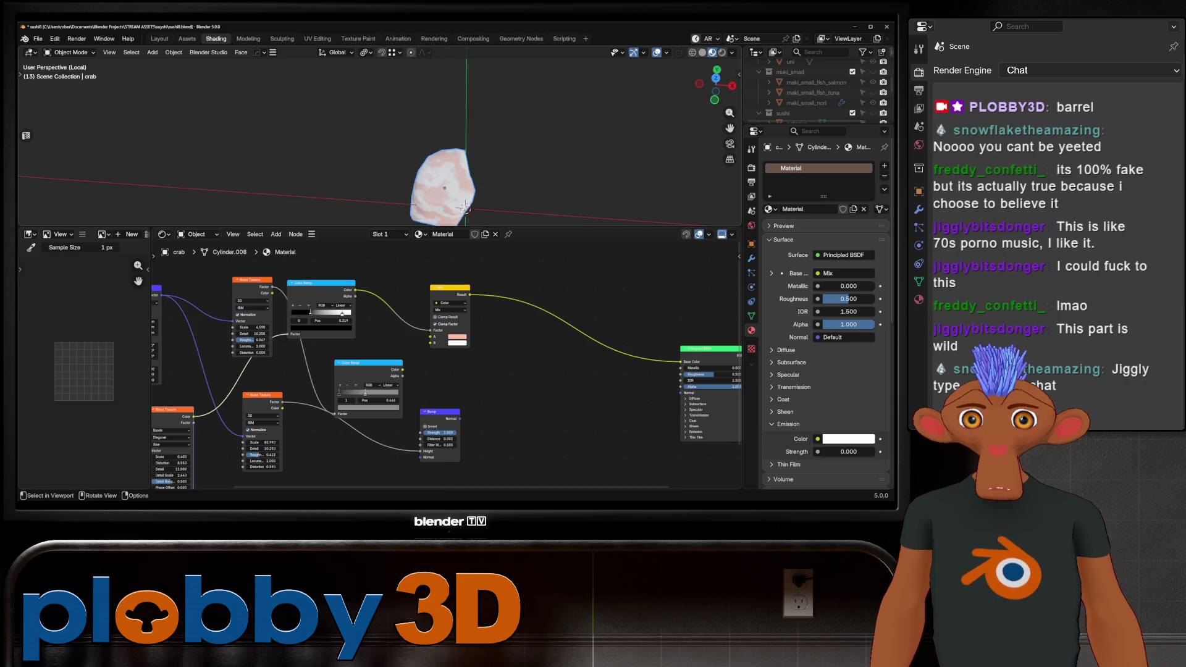
{"action": "left_click", "coordinate": [457, 342]}
{"action": "left_click", "coordinate": [456, 342]}
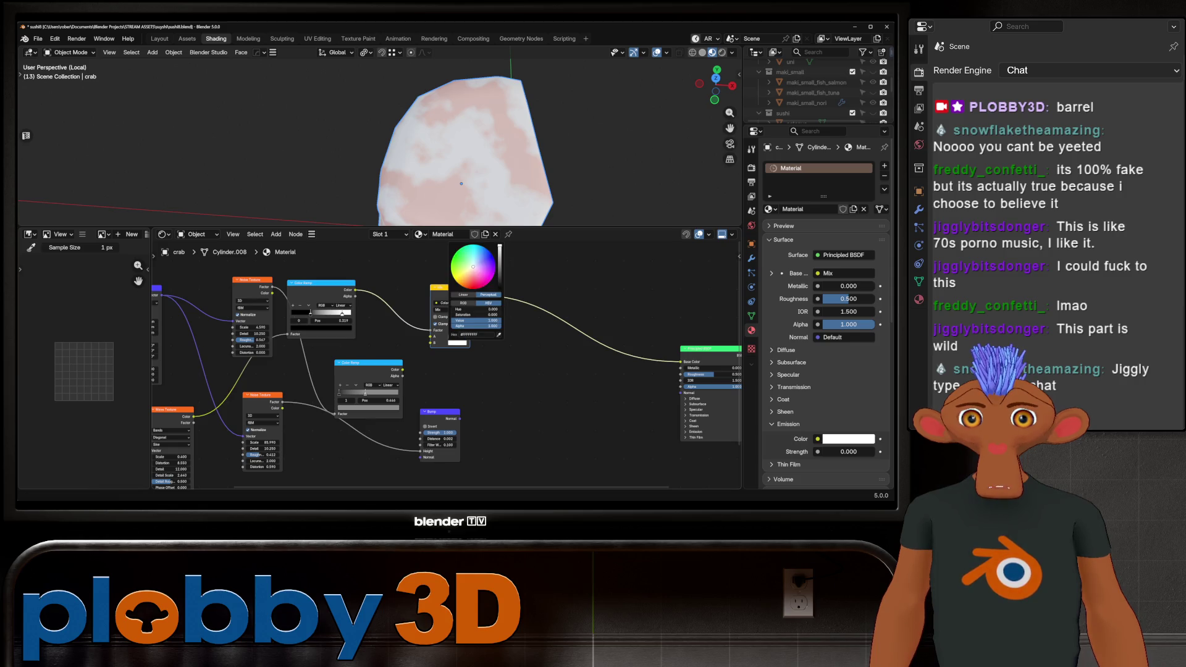
{"action": "left_click_drag", "start_coordinate": [475, 315], "coordinate": [488, 314]}
{"action": "mouse_move", "coordinate": [469, 198]}
{"action": "middle_mouse_down"}
{"action": "mouse_move", "coordinate": [488, 214]}
{"action": "mouse_move", "coordinate": [438, 176]}
{"action": "middle_mouse_up"}
Link Bump Normal to the Principled Normal and drop a duplicated Bump node onto that link.
{"action": "left_click_drag", "start_coordinate": [460, 418], "coordinate": [682, 393]}
{"action": "key", "text": "shift+d"}
{"action": "left_click", "coordinate": [528, 408]}
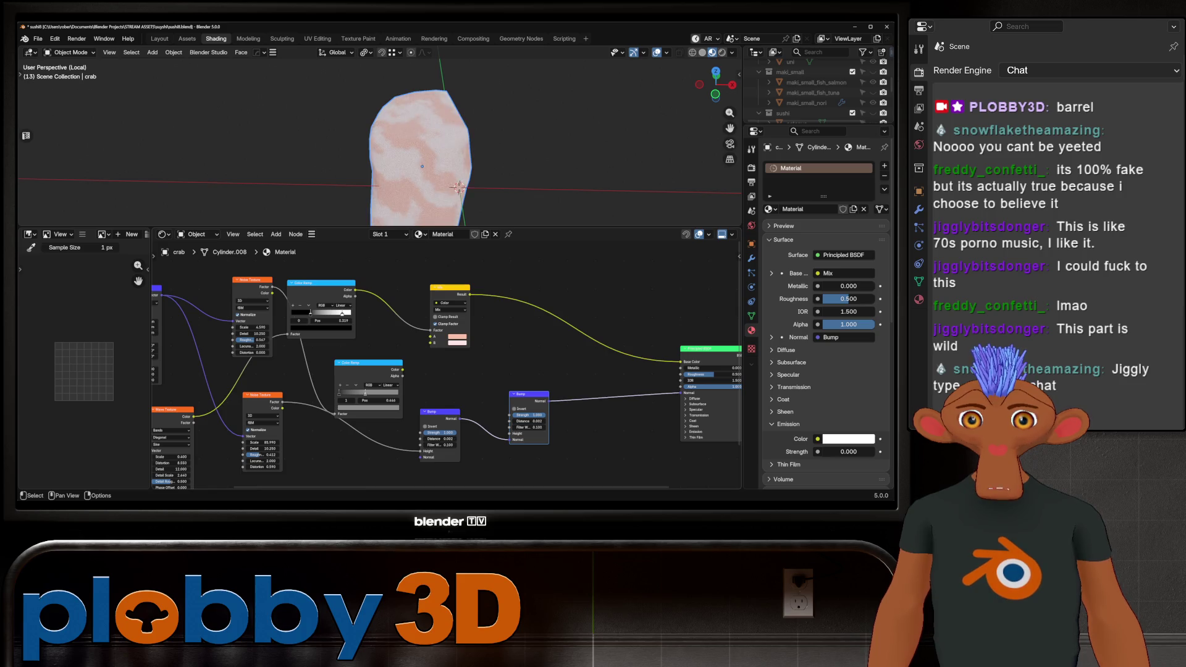
Lower the noise texture Roughness to 0.480 and set the bump Distance to 0.001.
{"action": "middle_click_drag", "start_coordinate": [528, 408], "coordinate": [547, 391]}
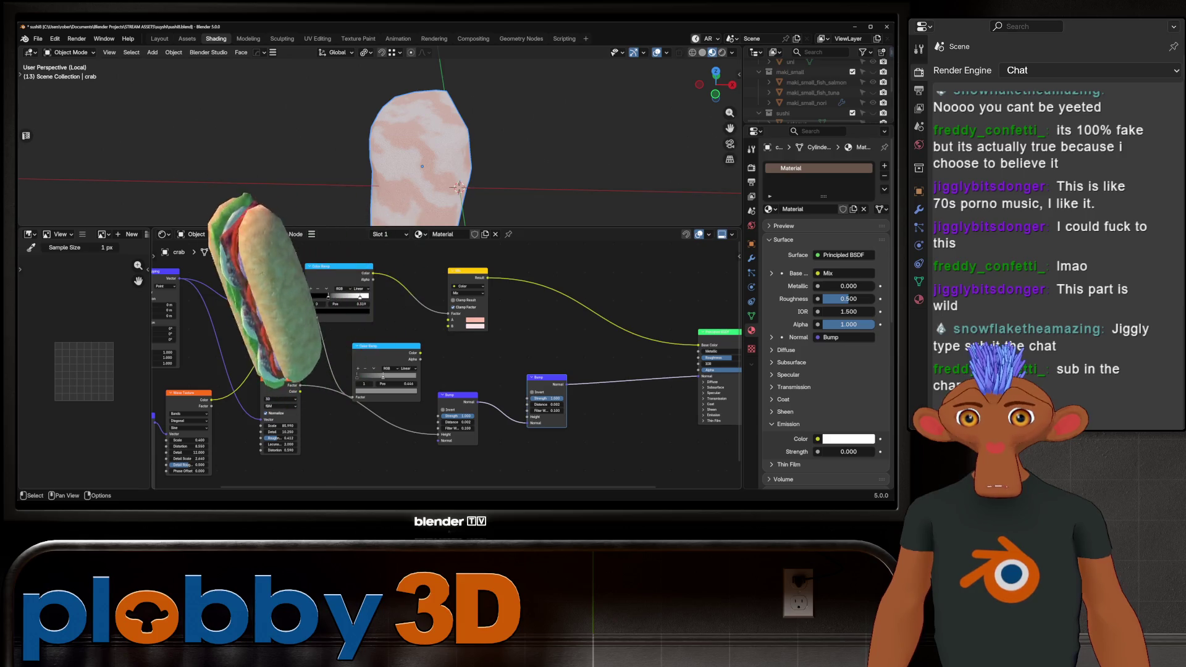
{"action": "mouse_move", "coordinate": [289, 270]}
{"action": "left_mouse_down"}
{"action": "mouse_move", "coordinate": [428, 442]}
{"action": "mouse_move", "coordinate": [438, 435]}
{"action": "left_mouse_up"}
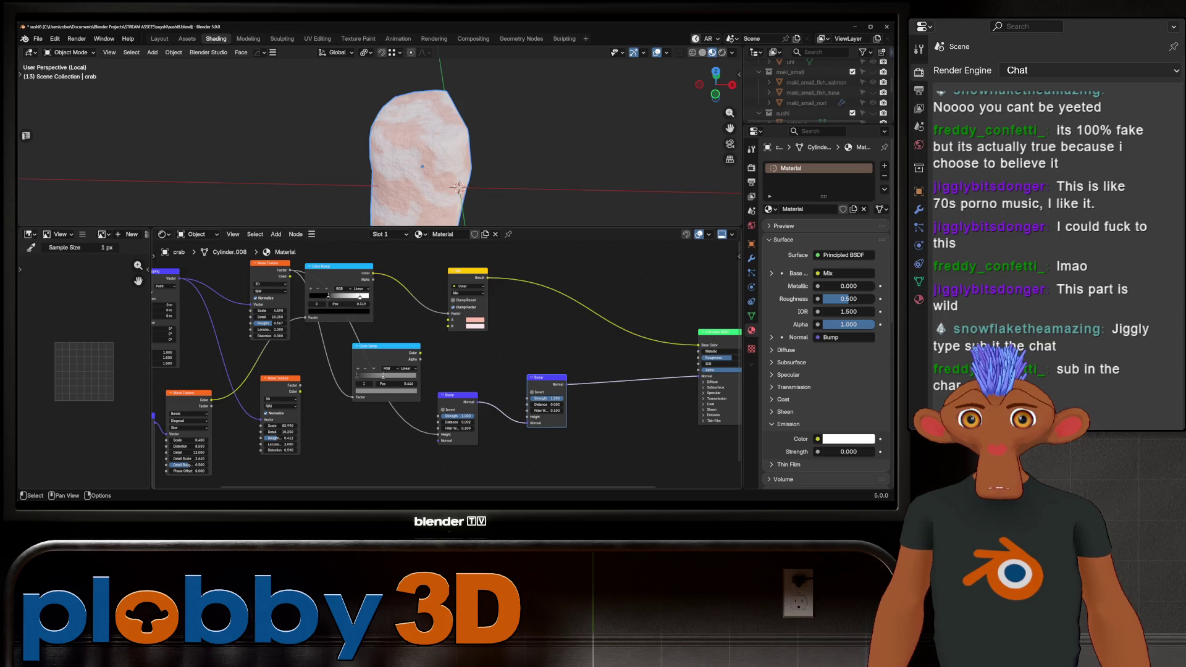
{"action": "left_click_drag", "start_coordinate": [271, 323], "coordinate": [256, 323]}
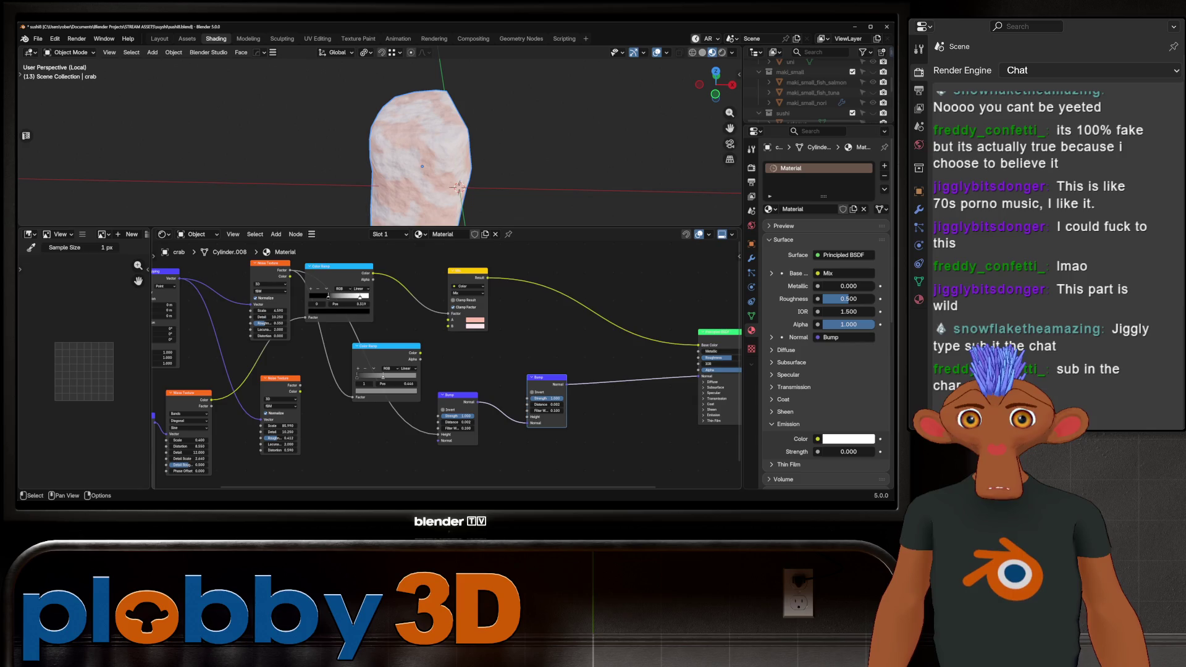
{"action": "left_click", "coordinate": [458, 422]}
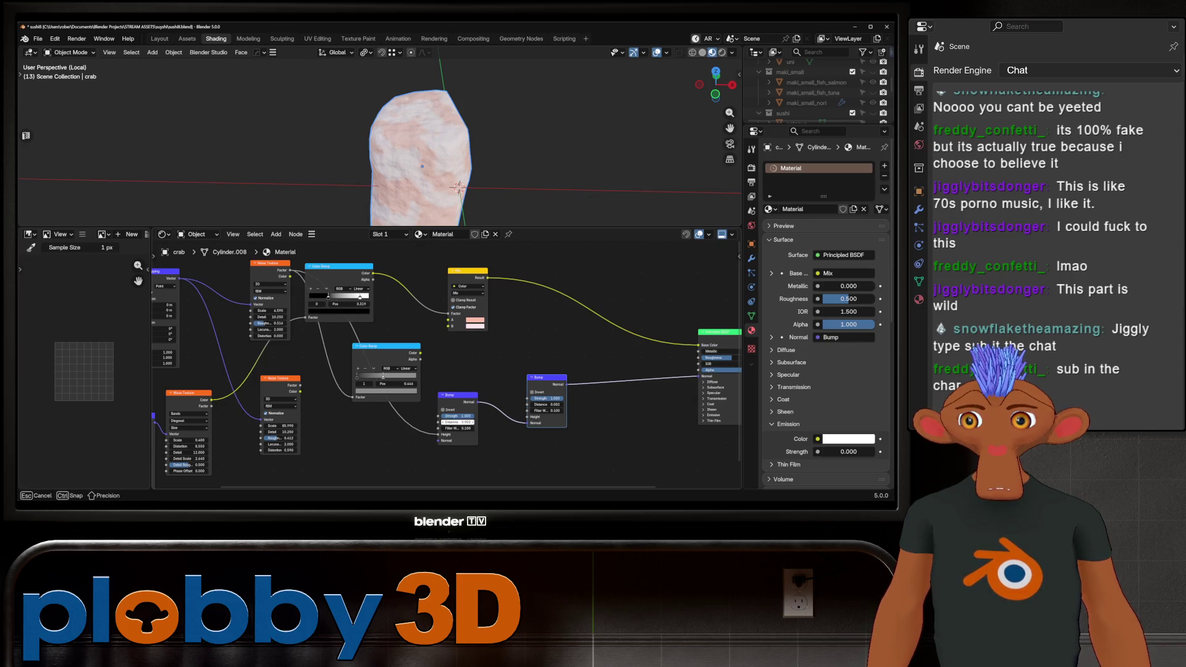
{"action": "type", "text": "0.0"}
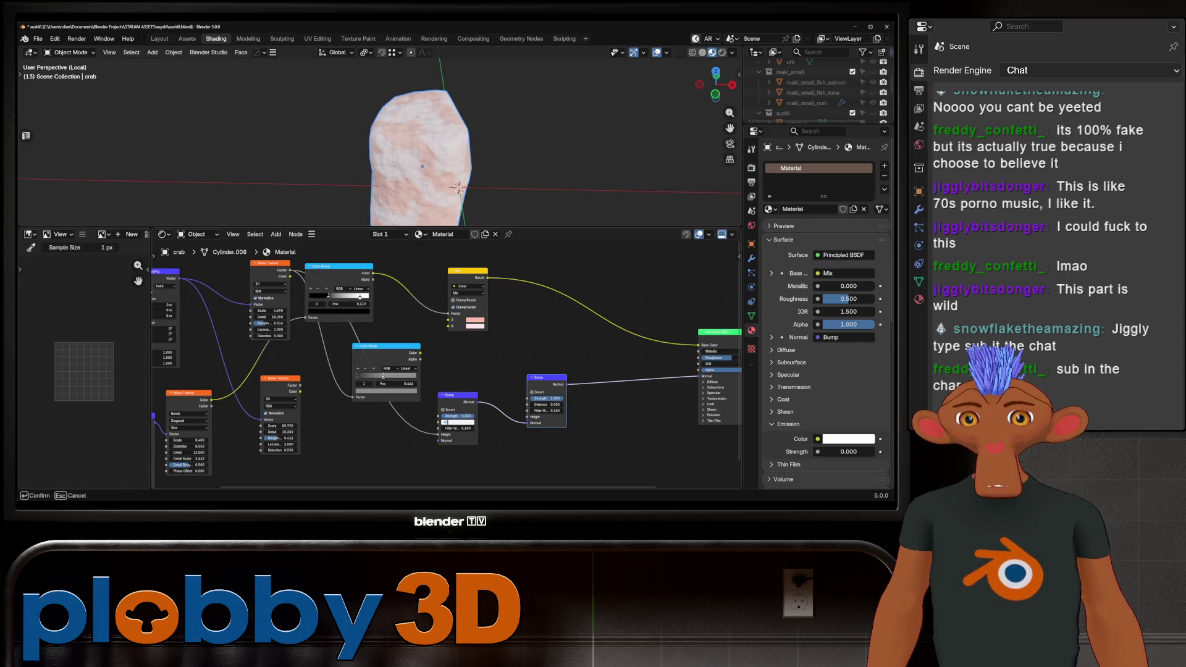
{"action": "type", "text": "01"}
{"action": "key", "text": "Return"}
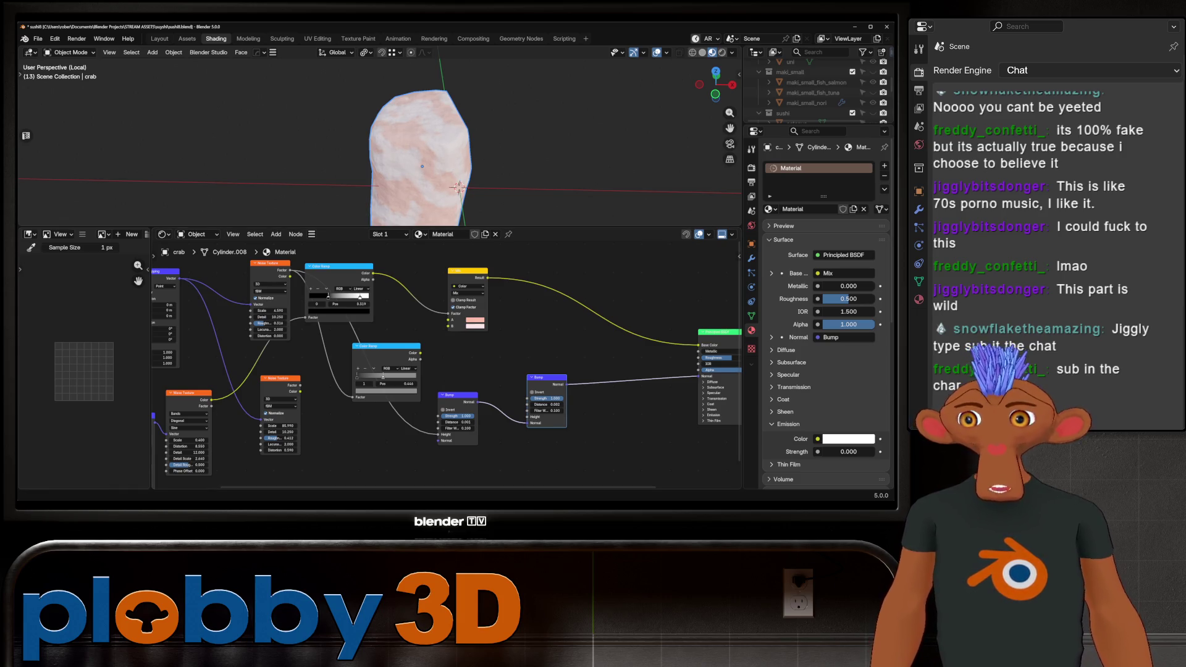
Feed the wave texture into the second Bump's Height and set wave Detail Roughness to 0.625.
{"action": "middle_click_drag", "start_coordinate": [432, 370], "coordinate": [475, 349]}
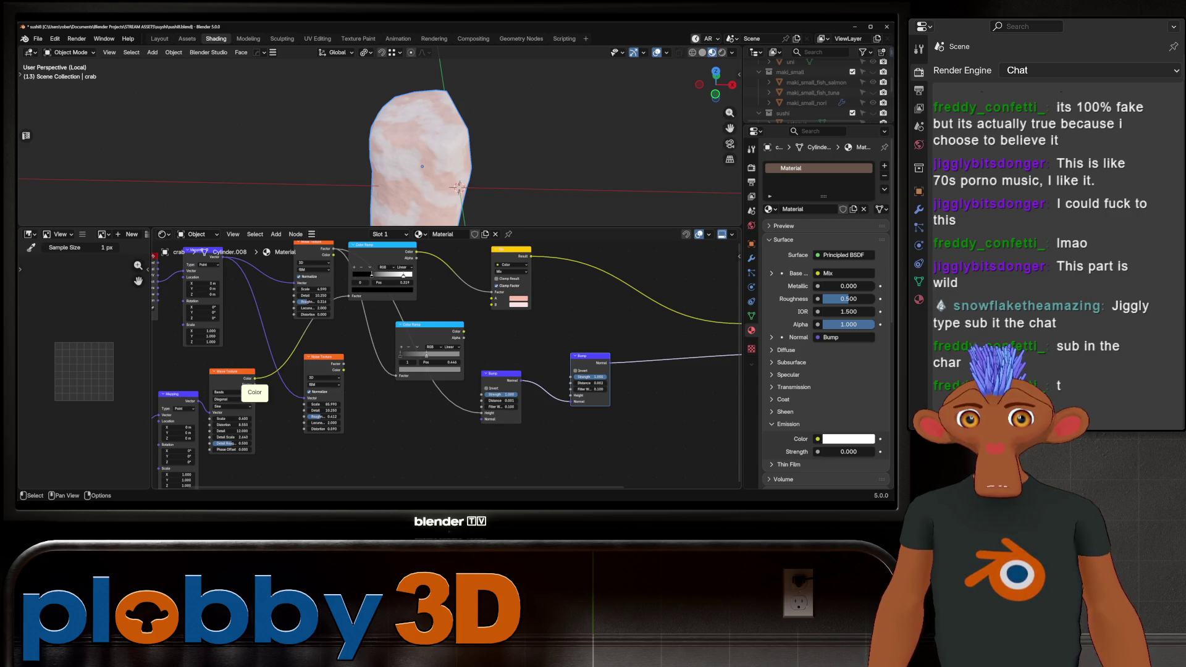
{"action": "mouse_move", "coordinate": [255, 379]}
{"action": "left_mouse_down"}
{"action": "mouse_move", "coordinate": [555, 404]}
{"action": "mouse_move", "coordinate": [571, 395]}
{"action": "left_mouse_up"}
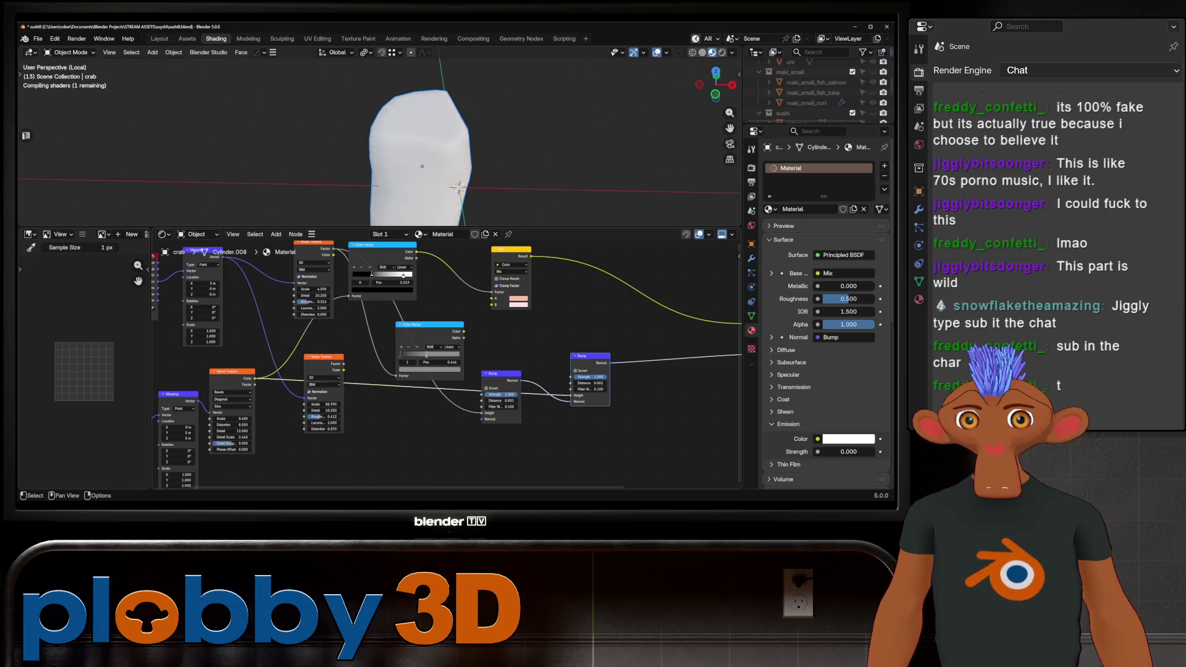
{"action": "middle_click_drag", "start_coordinate": [525, 155], "coordinate": [488, 161]}
{"action": "scroll", "coordinate": [435, 149], "scroll_direction": "up", "scroll_amount": 2}
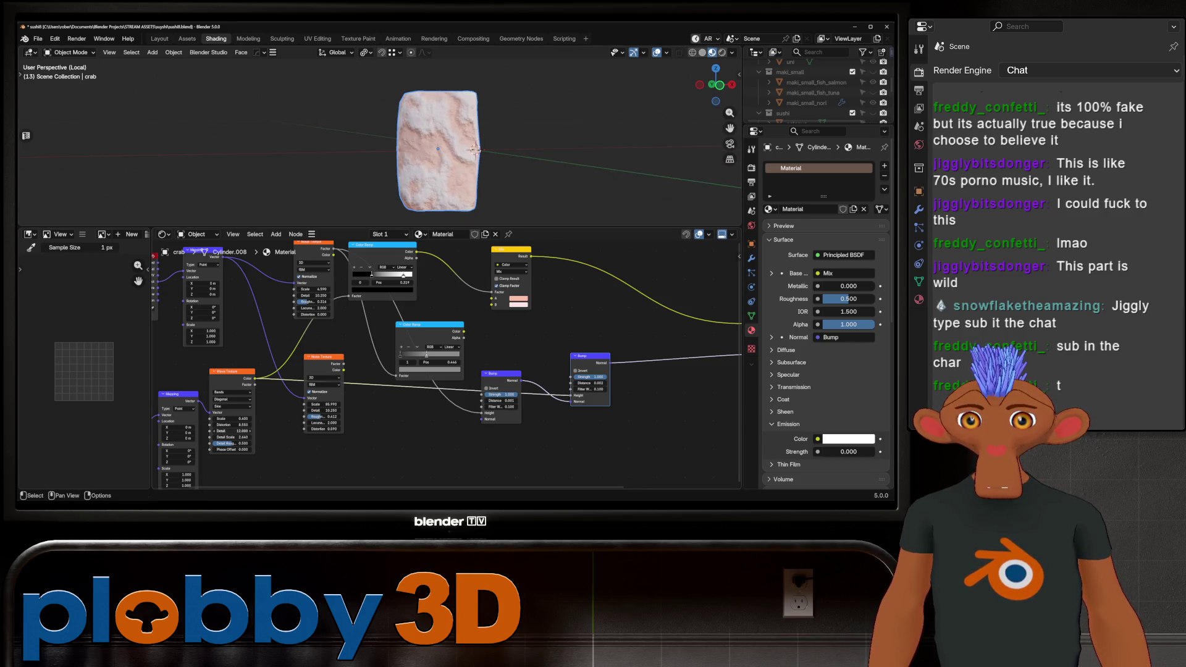
{"action": "left_click_drag", "start_coordinate": [228, 443], "coordinate": [228, 443]}
{"action": "middle_click_drag", "start_coordinate": [228, 443], "coordinate": [108, 464]}
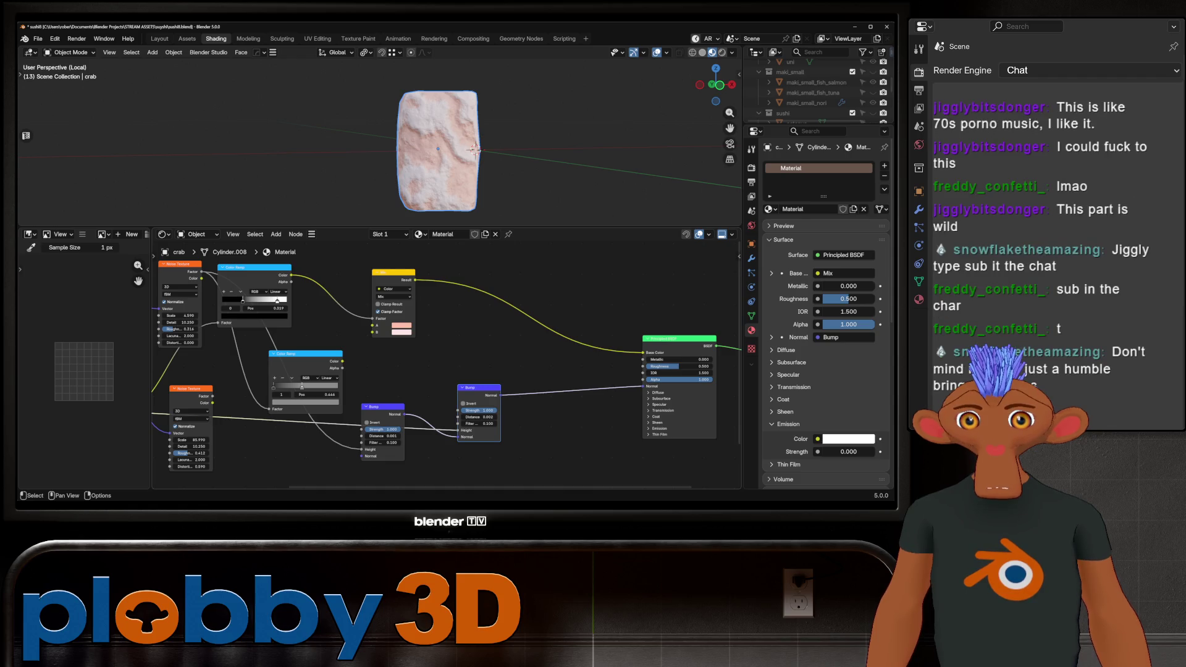
Connect the lower Color Ramp to Principled Roughness, keeping bump Distance at 0.001.
{"action": "mouse_move", "coordinate": [342, 361]}
{"action": "left_mouse_down"}
{"action": "mouse_move", "coordinate": [676, 363]}
{"action": "mouse_move", "coordinate": [644, 367]}
{"action": "left_mouse_up"}
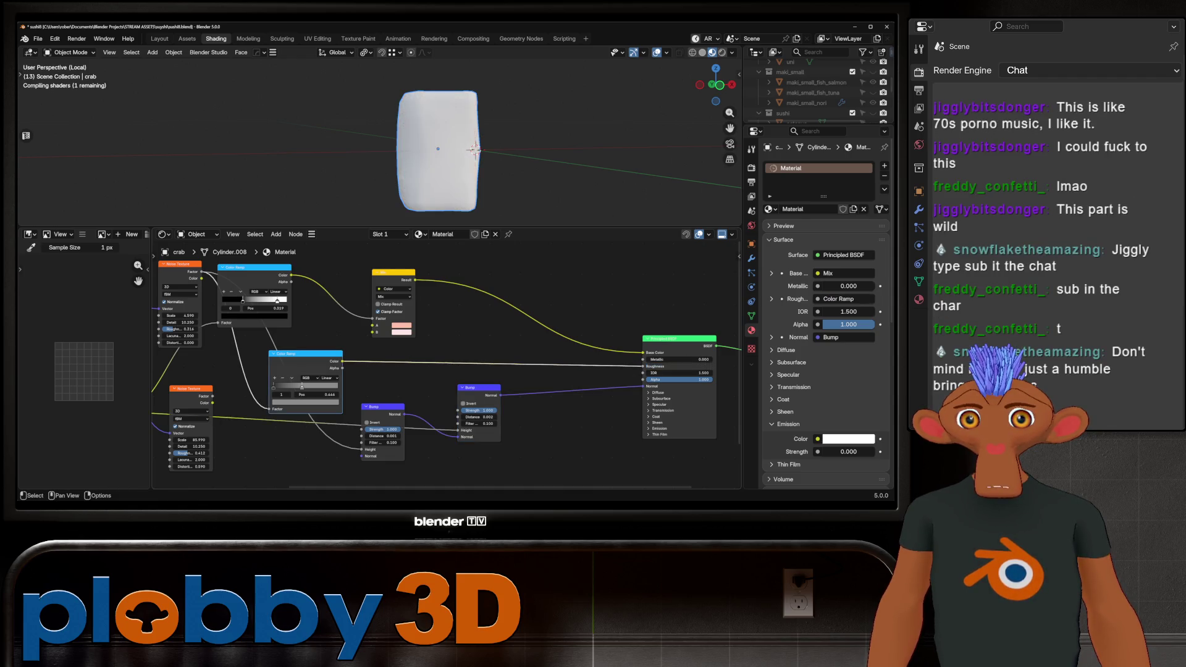
{"action": "mouse_move", "coordinate": [525, 155]}
{"action": "middle_mouse_down"}
{"action": "mouse_move", "coordinate": [475, 112]}
{"action": "mouse_move", "coordinate": [438, 142]}
{"action": "middle_mouse_up"}
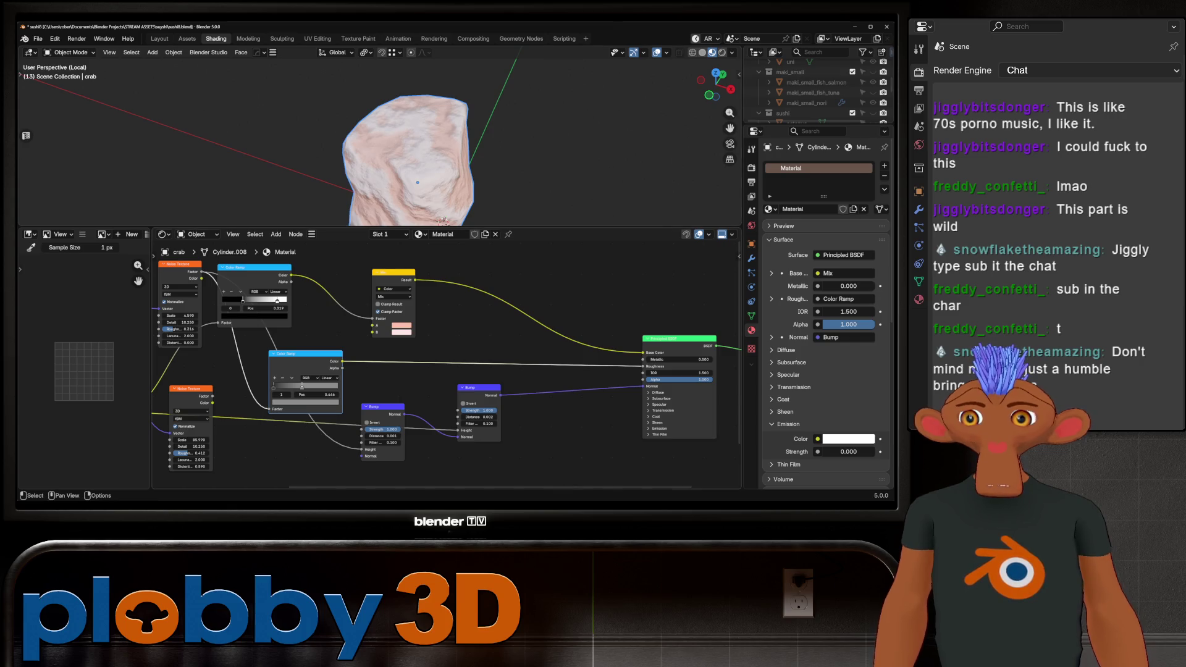
{"action": "left_click", "coordinate": [479, 417]}
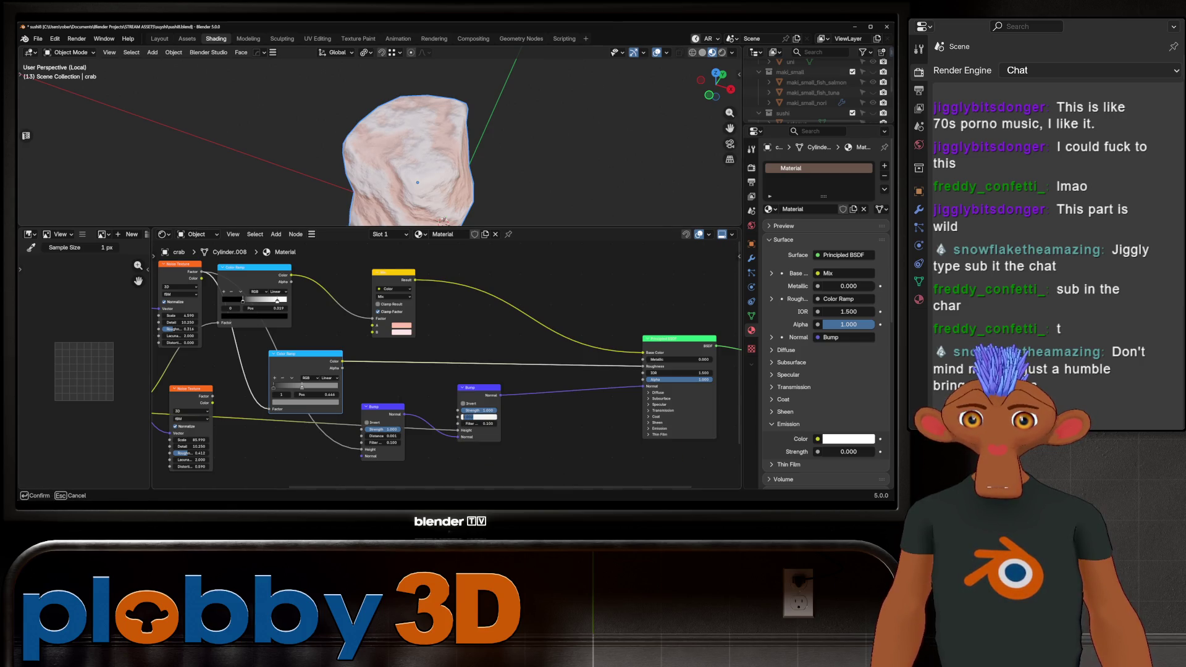
{"action": "key", "text": "Return"}
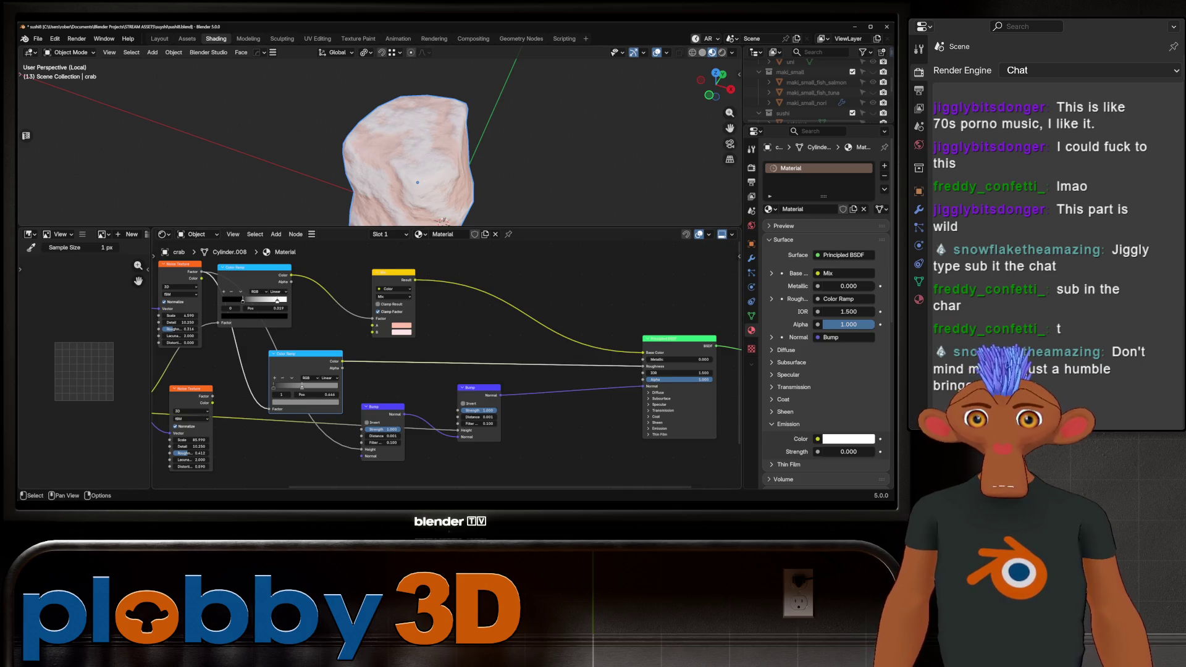
{"action": "middle_click_drag", "start_coordinate": [432, 370], "coordinate": [549, 359]}
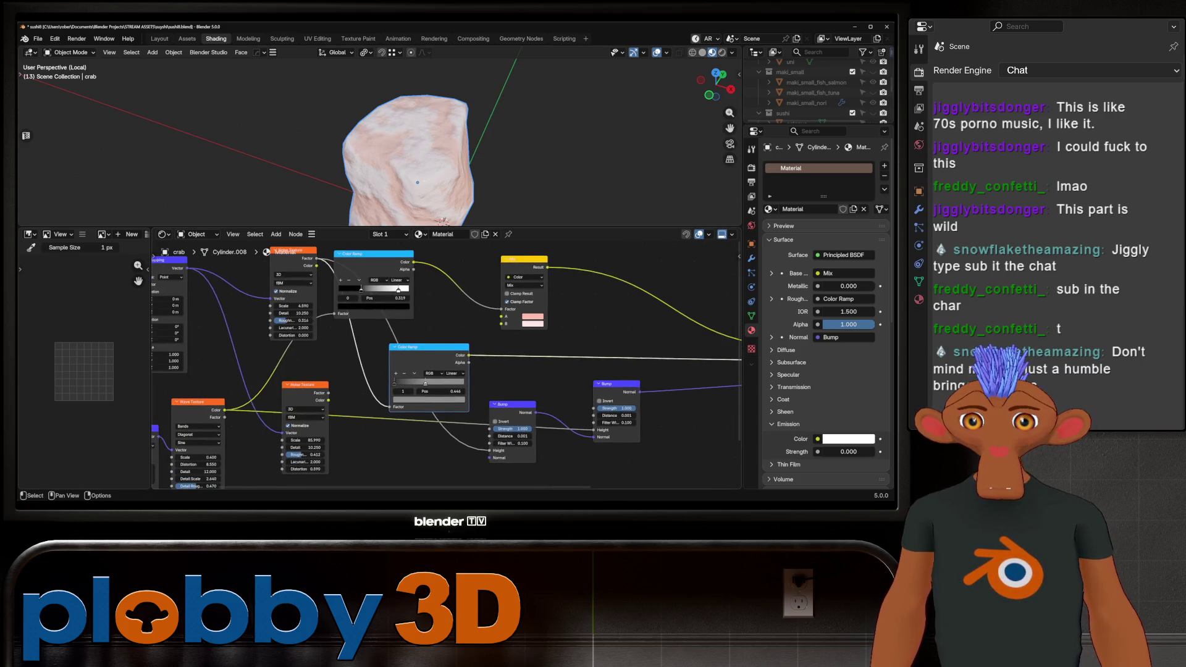
Move the lower noise texture, feed it into bump Height, and set its Scale to 4.000.
{"action": "scroll", "coordinate": [446, 369], "scroll_direction": "down", "scroll_amount": 2}
{"action": "key", "text": "g"}
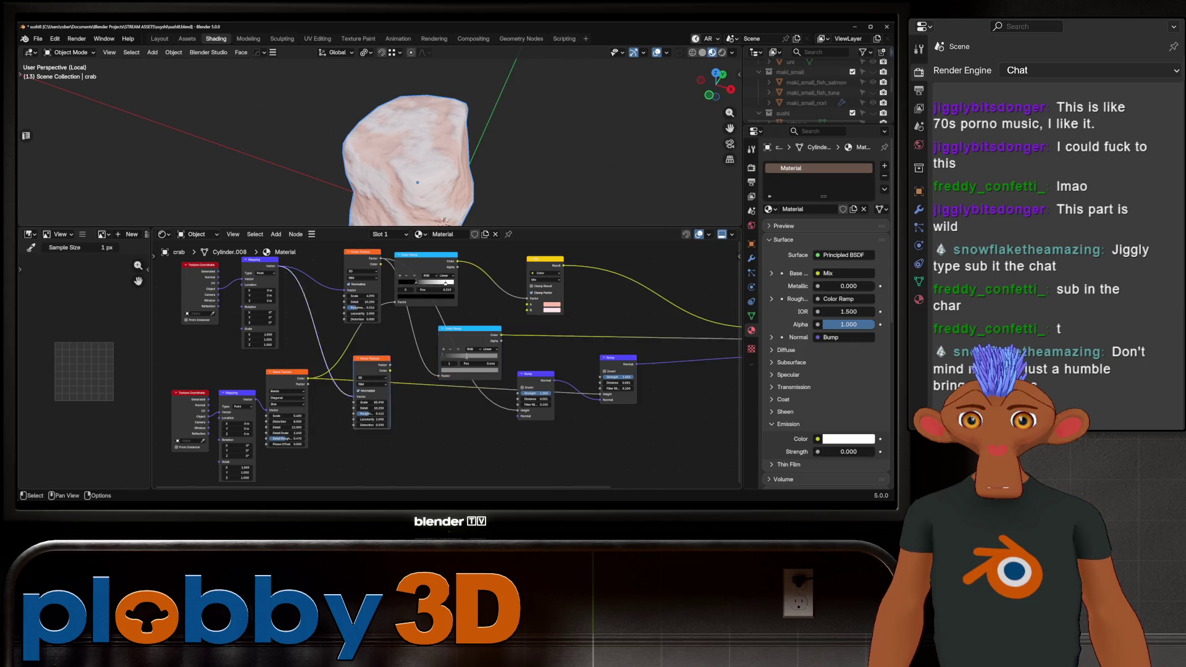
{"action": "key", "text": "Return"}
{"action": "mouse_move", "coordinate": [393, 419]}
{"action": "left_mouse_down"}
{"action": "mouse_move", "coordinate": [522, 427]}
{"action": "mouse_move", "coordinate": [593, 408]}
{"action": "mouse_move", "coordinate": [518, 410]}
{"action": "left_mouse_up"}
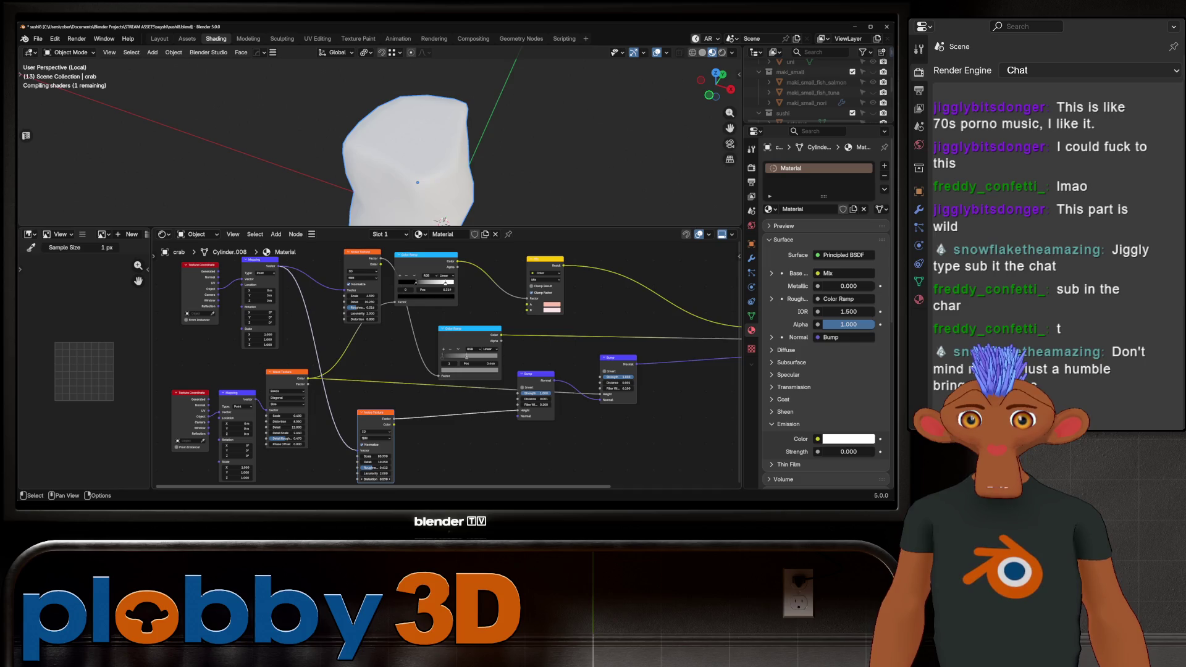
{"action": "left_click", "coordinate": [375, 455]}
{"action": "key", "text": "BackSpace"}
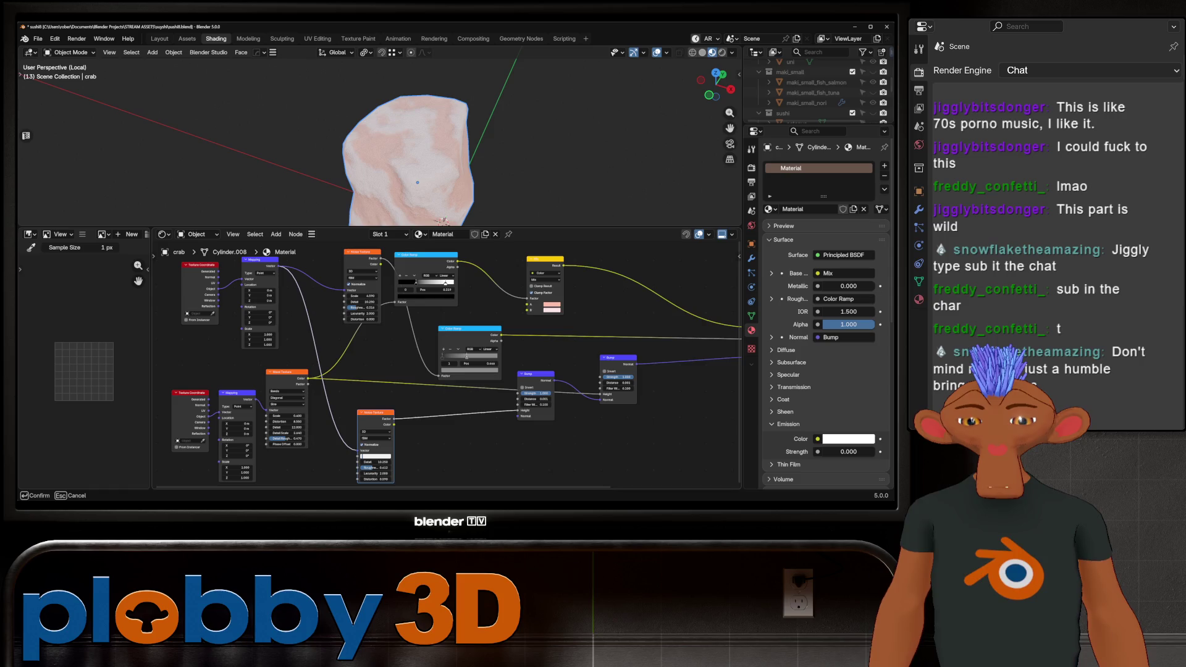
{"action": "type", "text": "4"}
{"action": "key", "text": "Return"}
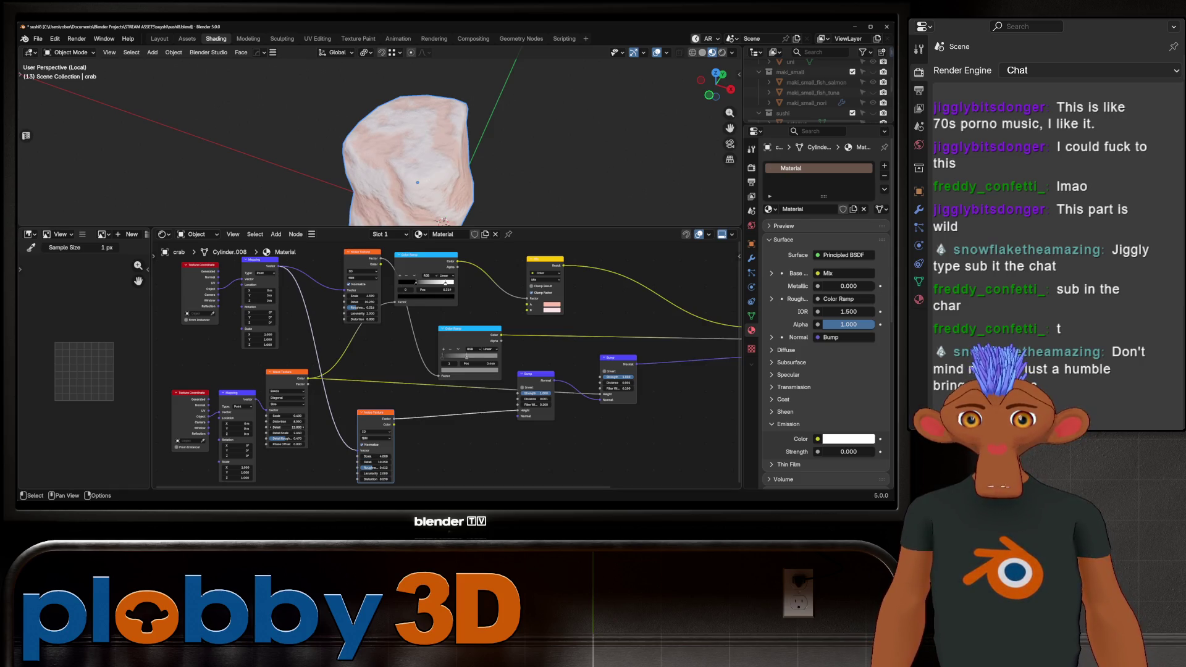
Set the wave texture's Distortion to 6.650 and Scale to 0.610, then frame the whole sushi.
{"action": "left_click_drag", "start_coordinate": [287, 438], "coordinate": [285, 439]}
{"action": "middle_click_drag", "start_coordinate": [433, 154], "coordinate": [494, 158]}
{"action": "left_click", "coordinate": [288, 421]}
{"action": "key", "text": "Return"}
{"action": "left_click", "coordinate": [287, 415]}
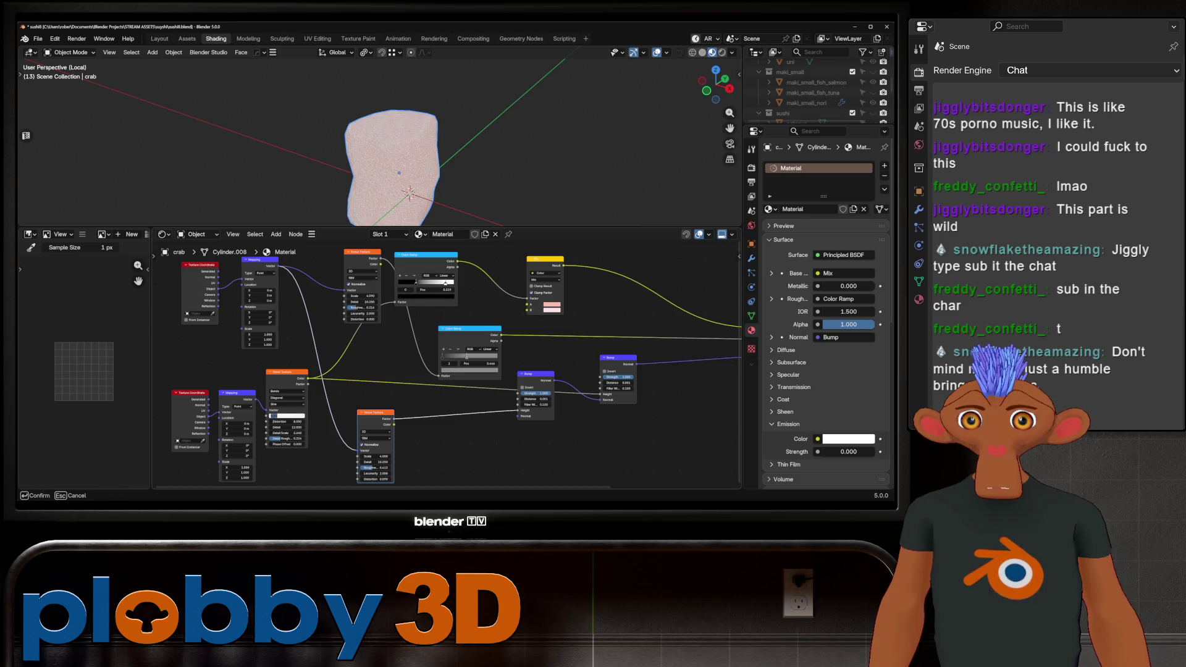
{"action": "key", "text": "Return"}
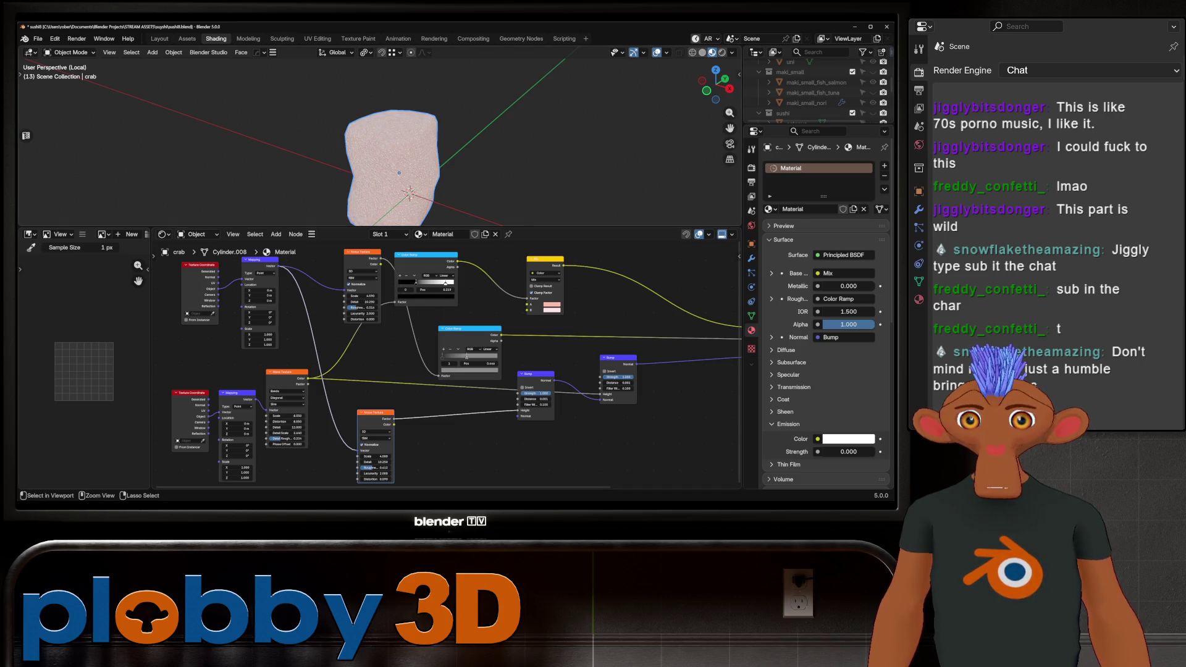
{"action": "mouse_move", "coordinate": [287, 416]}
{"action": "left_mouse_down"}
{"action": "mouse_move", "coordinate": [296, 421]}
{"action": "mouse_move", "coordinate": [276, 415]}
{"action": "left_mouse_up"}
{"action": "mouse_move", "coordinate": [432, 154]}
{"action": "middle_mouse_down"}
{"action": "mouse_move", "coordinate": [404, 126]}
{"action": "mouse_move", "coordinate": [426, 133]}
{"action": "mouse_move", "coordinate": [407, 111]}
{"action": "mouse_move", "coordinate": [414, 154]}
{"action": "middle_mouse_up"}
{"action": "key", "text": "KP_Decimal"}
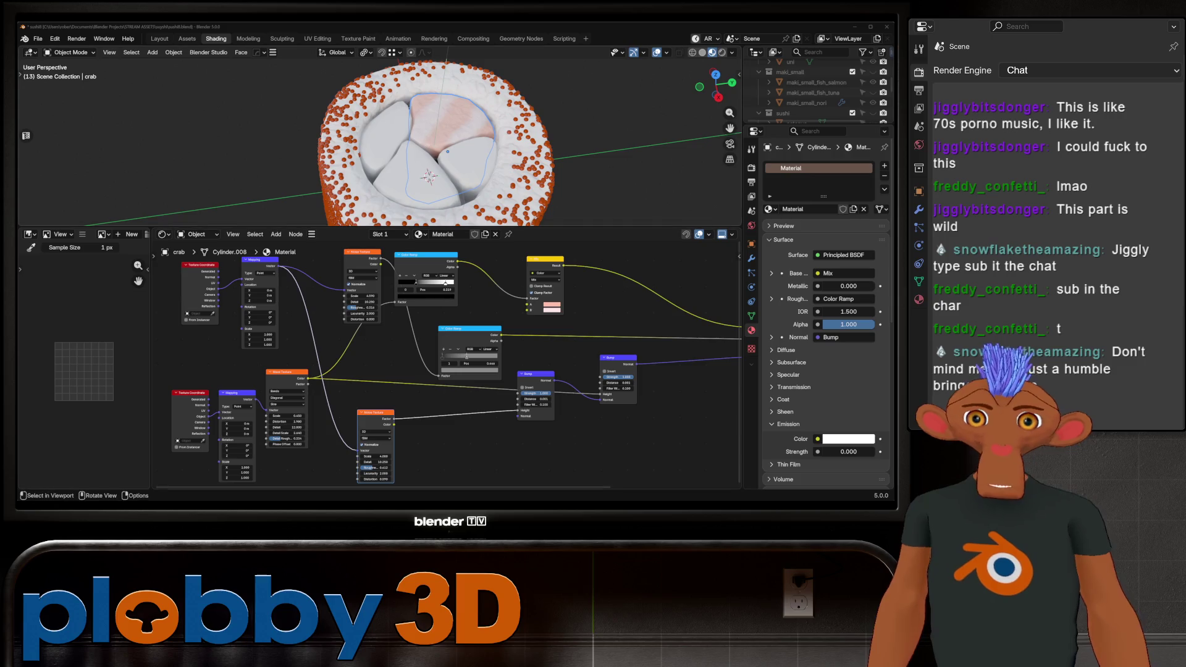
{"action": "middle_click_drag", "start_coordinate": [432, 142], "coordinate": [445, 133]}
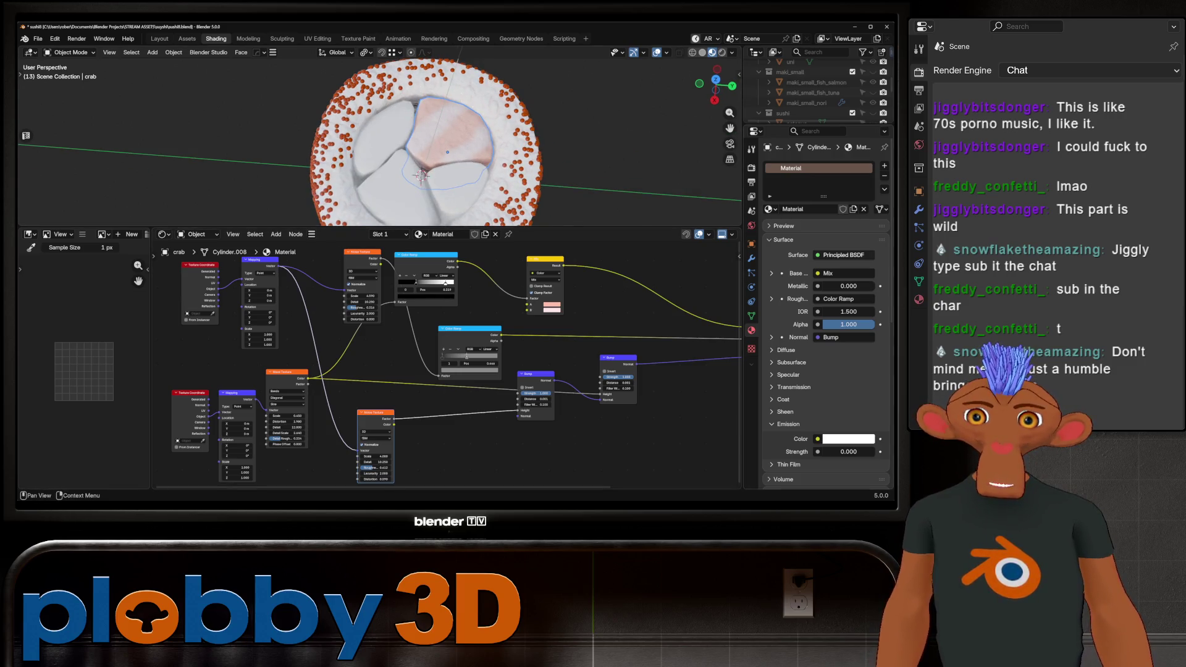
Remove the crab's duplicated Material.001 and give it a brand-new material.
{"action": "left_click", "coordinate": [484, 234]}
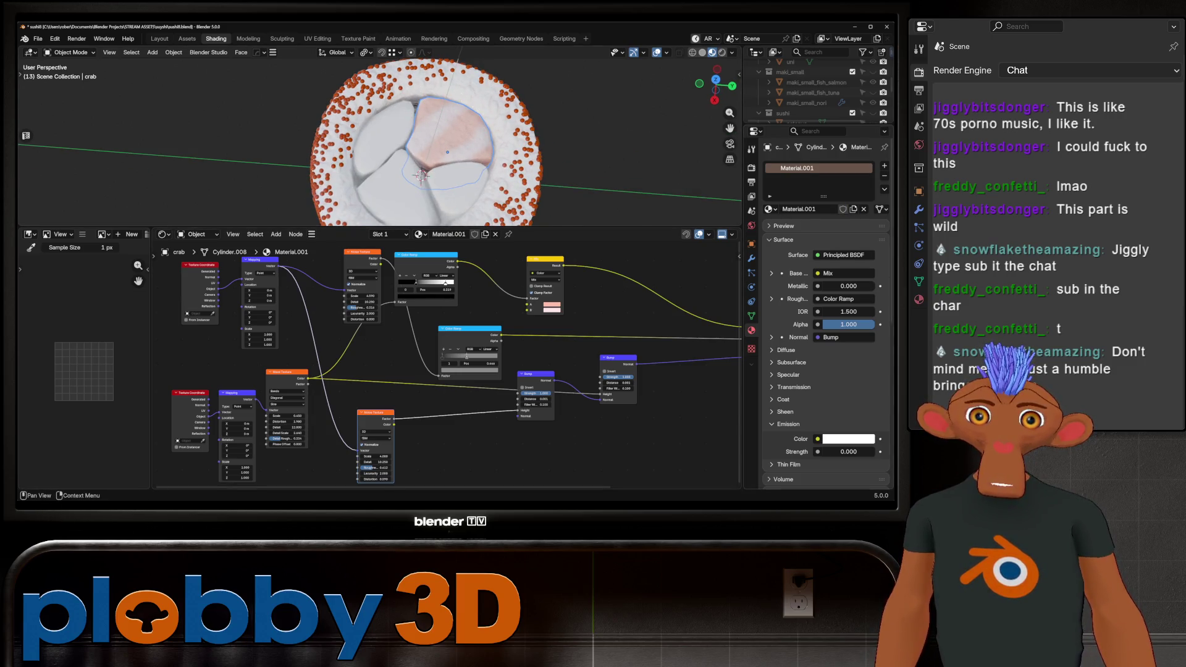
{"action": "left_click", "coordinate": [883, 176]}
{"action": "left_click", "coordinate": [883, 176]}
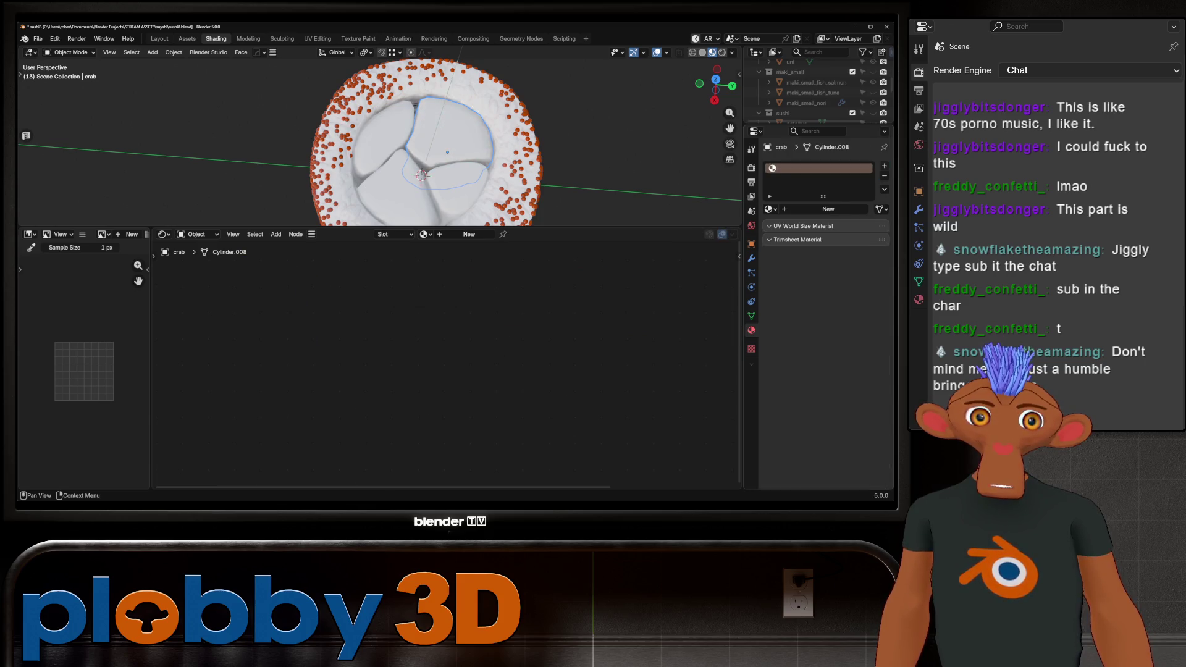
{"action": "left_click", "coordinate": [828, 209]}
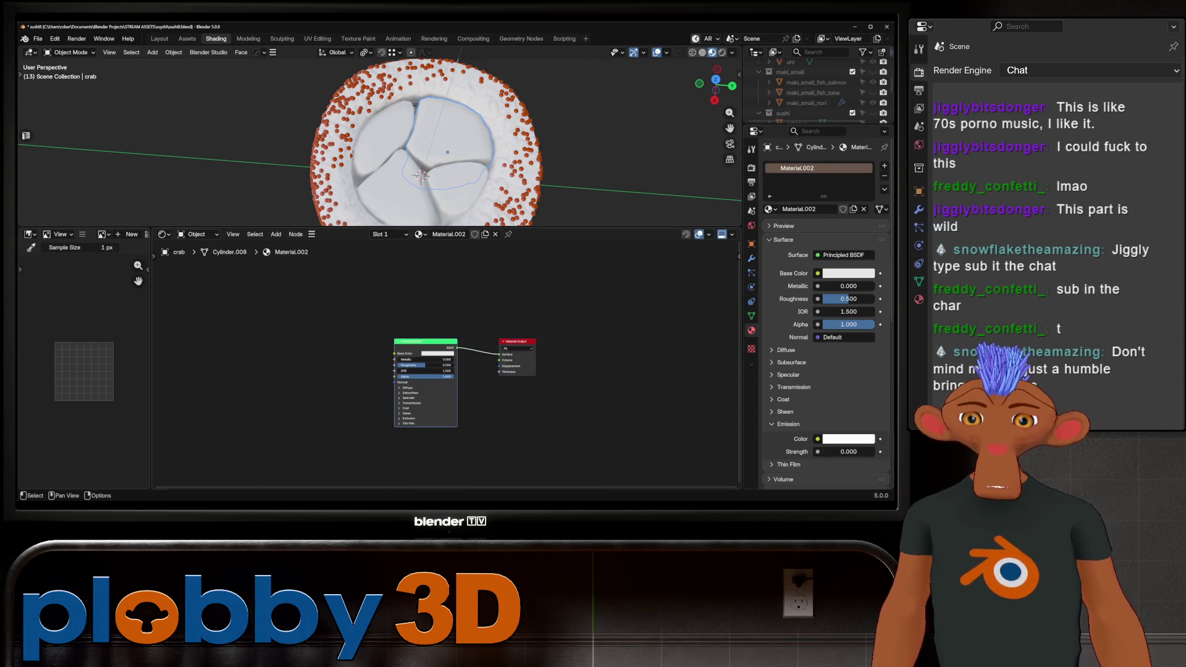
Load the photo i-intro-1722608966.jpg into the image texture, then view the sushi from the top.
{"action": "left_click", "coordinate": [370, 371]}
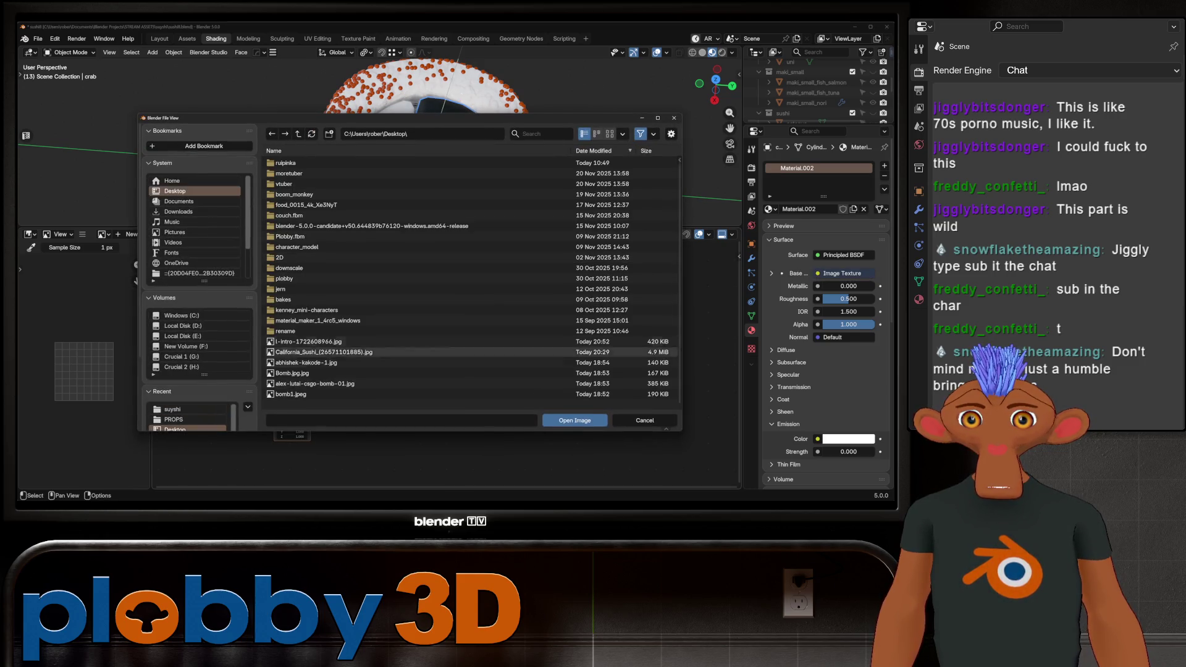
{"action": "left_click", "coordinate": [609, 133]}
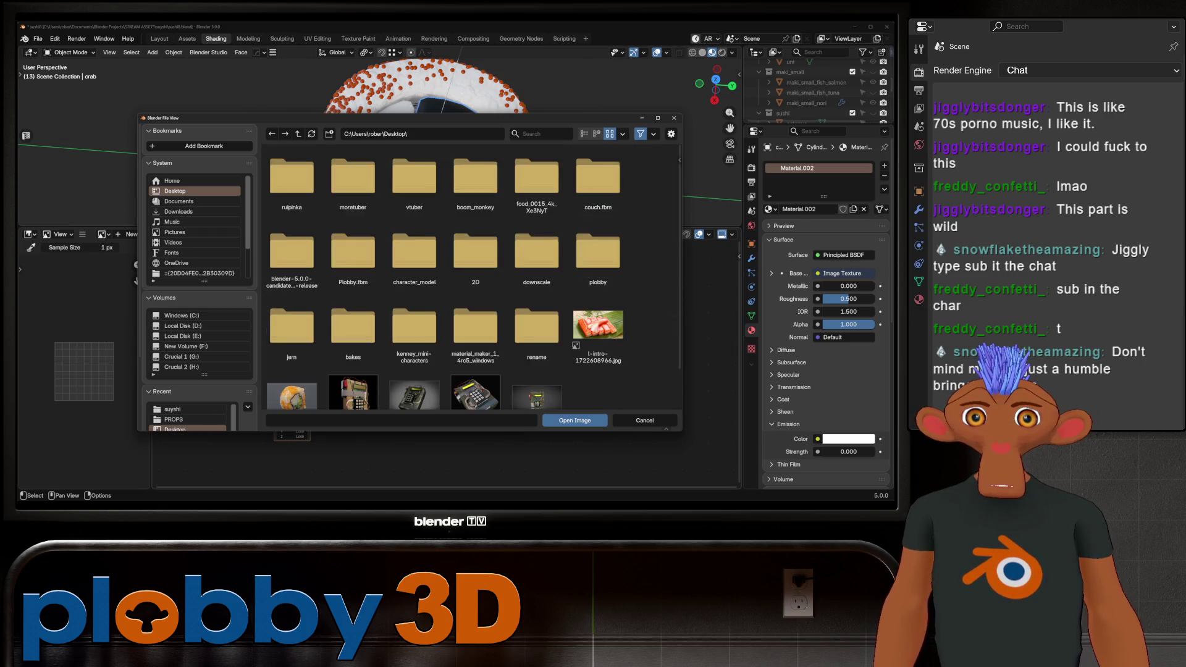
{"action": "scroll", "coordinate": [474, 278], "scroll_direction": "down", "scroll_amount": 1}
{"action": "left_click", "coordinate": [598, 284]}
{"action": "left_click", "coordinate": [574, 420]}
{"action": "middle_click_drag", "start_coordinate": [432, 155], "coordinate": [469, 142]}
{"action": "mouse_move", "coordinate": [371, 154]}
{"action": "middle_mouse_down"}
{"action": "mouse_move", "coordinate": [420, 130]}
{"action": "mouse_move", "coordinate": [420, 93]}
{"action": "middle_mouse_up"}
{"action": "scroll", "coordinate": [407, 142], "scroll_direction": "down", "scroll_amount": 2}
{"action": "middle_click_drag", "start_coordinate": [408, 142], "coordinate": [408, 167]}
{"action": "key", "text": "KP_7"}
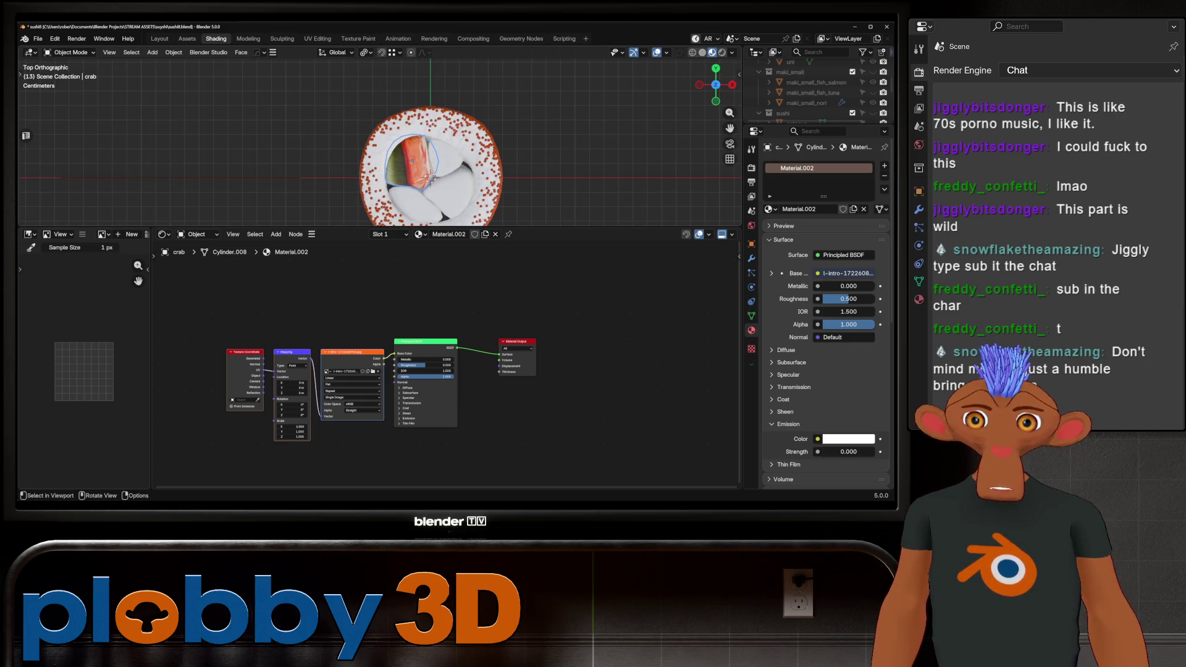
Unwrap all of the crab's faces using Project from View from the top view.
{"action": "key", "text": "Tab"}
{"action": "key", "text": "a"}
{"action": "key", "text": "u"}
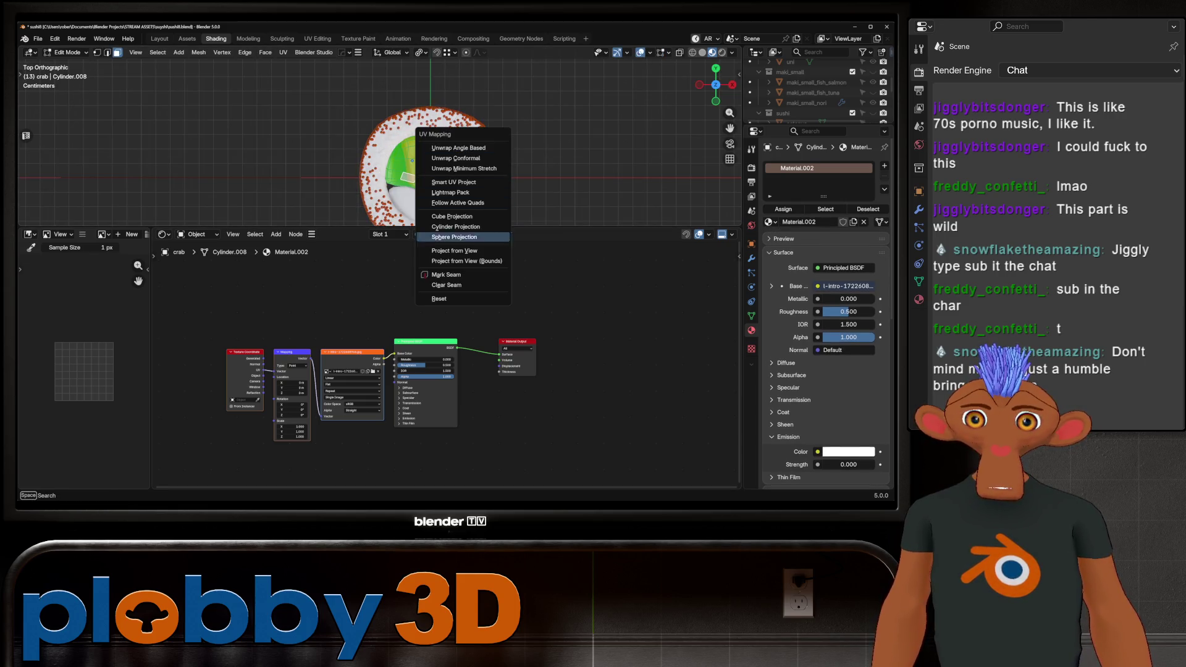
{"action": "left_click", "coordinate": [454, 250]}
{"action": "key", "text": "Tab"}
{"action": "middle_click_drag", "start_coordinate": [428, 178], "coordinate": [416, 186]}
In UV Editing, scale, move and rotate the crab's UV island onto the crab sticks.
{"action": "left_click", "coordinate": [318, 38]}
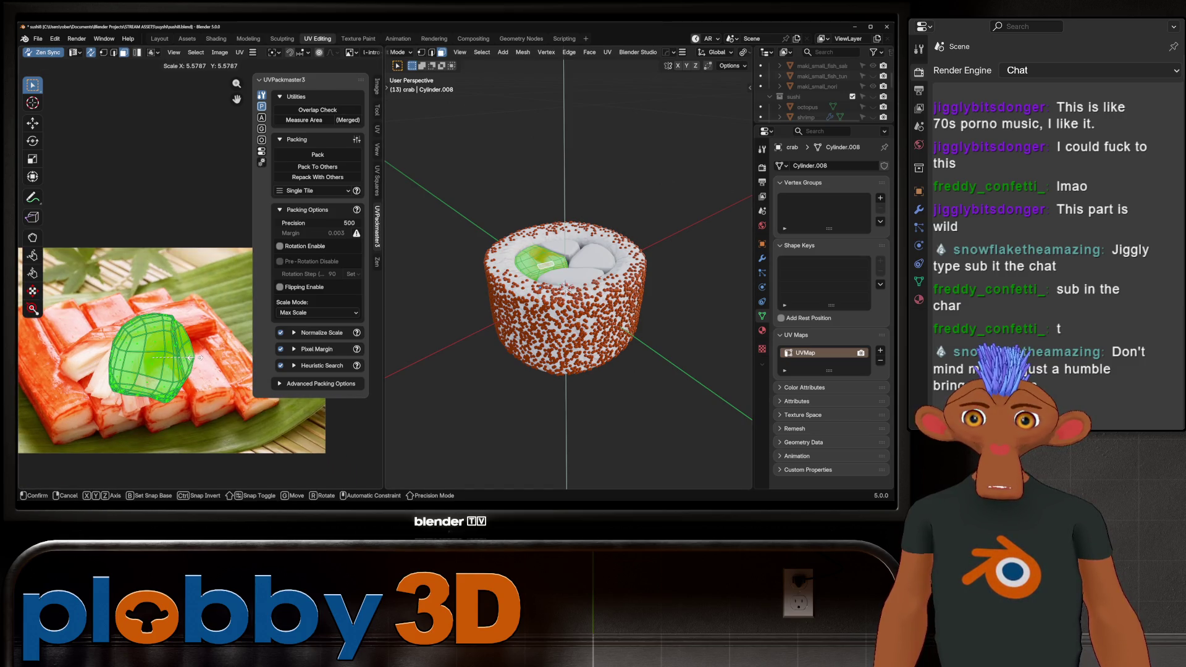
{"action": "key", "text": "s"}
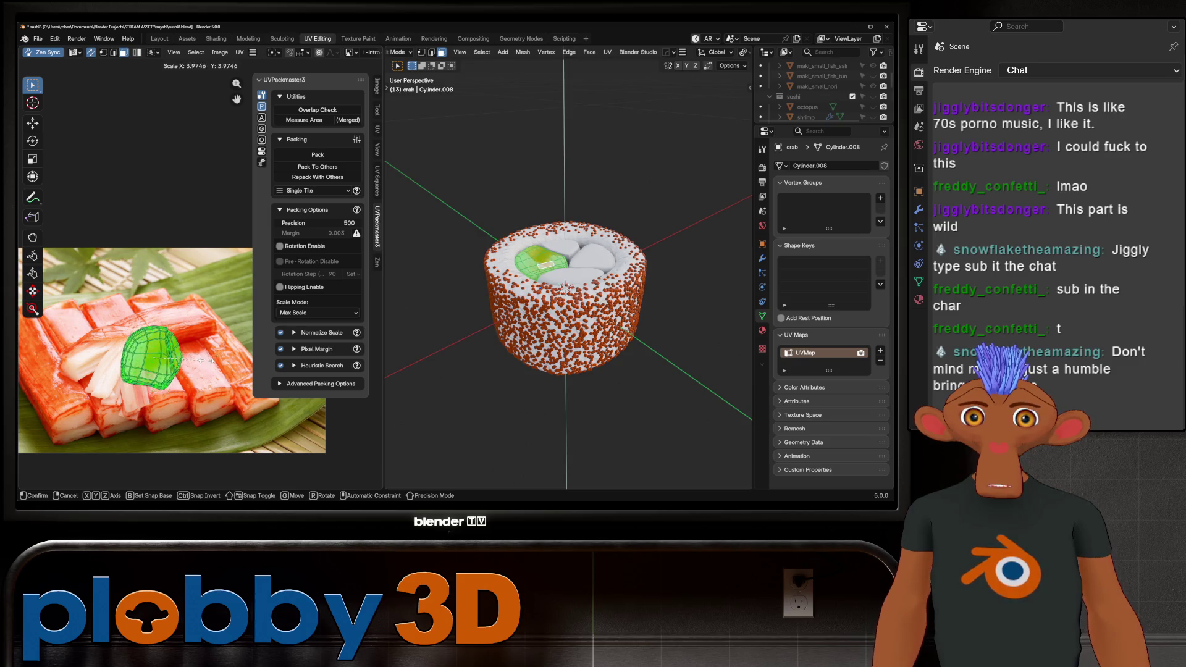
{"action": "key", "text": "Return"}
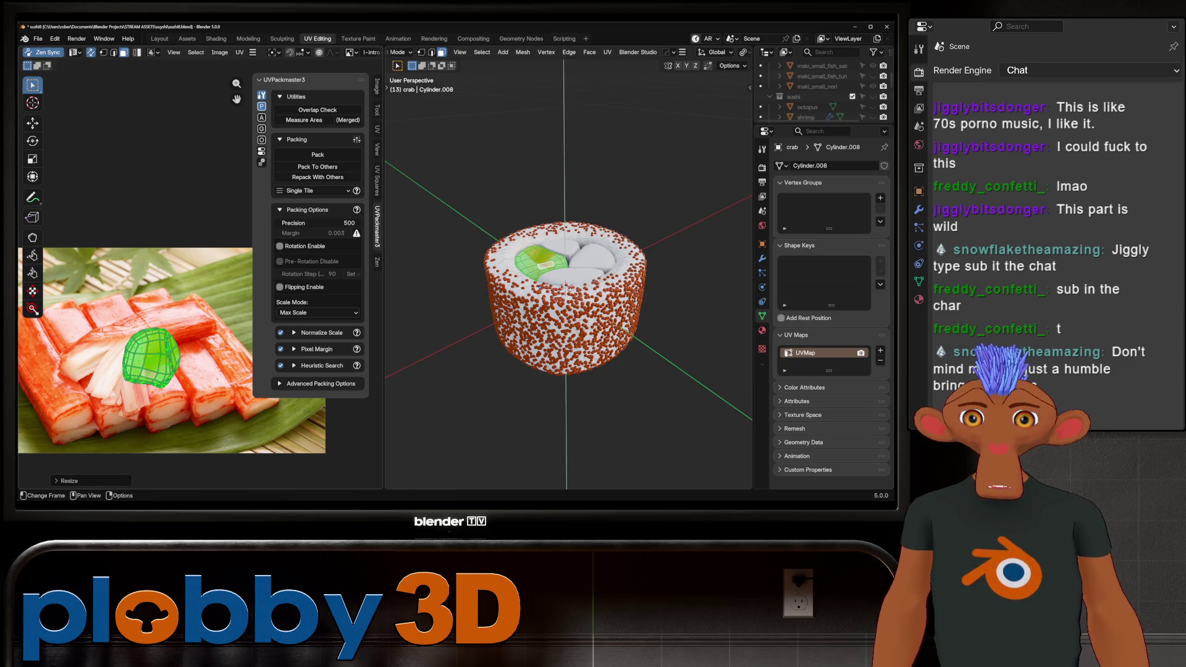
{"action": "middle_click_drag", "start_coordinate": [155, 339], "coordinate": [124, 309]}
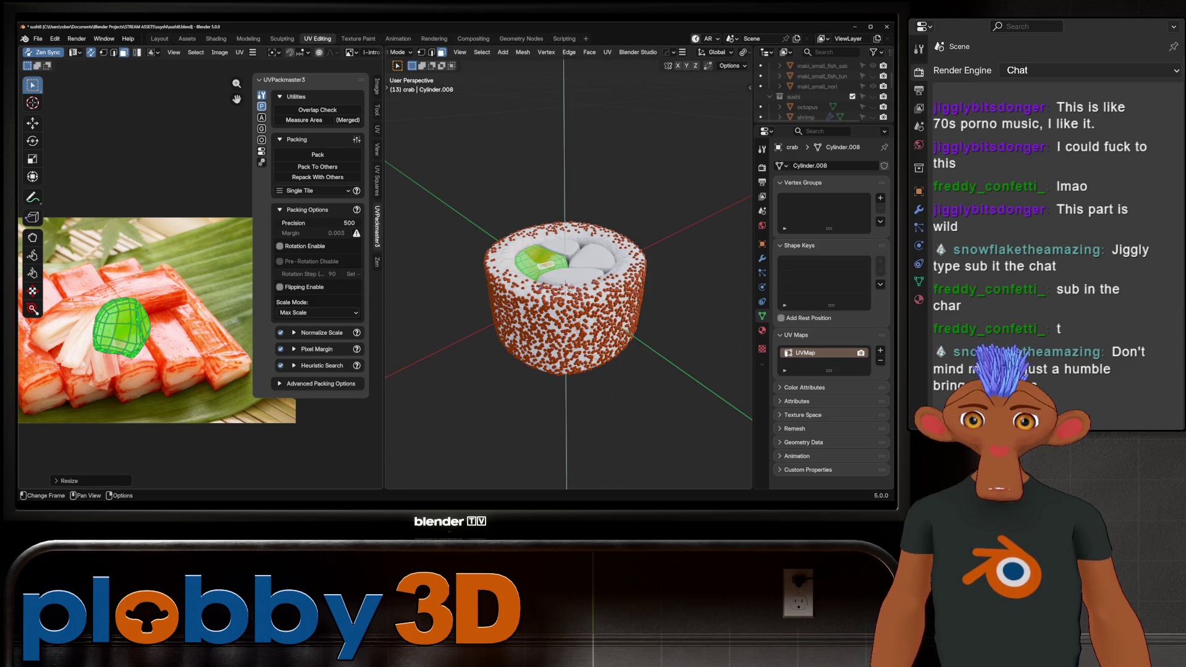
{"action": "key", "text": "g"}
{"action": "key", "text": "Return"}
{"action": "key", "text": "r"}
{"action": "key", "text": "Return"}
{"action": "key", "text": "s"}
{"action": "key", "text": "Return"}
{"action": "key", "text": "g"}
{"action": "key", "text": "Return"}
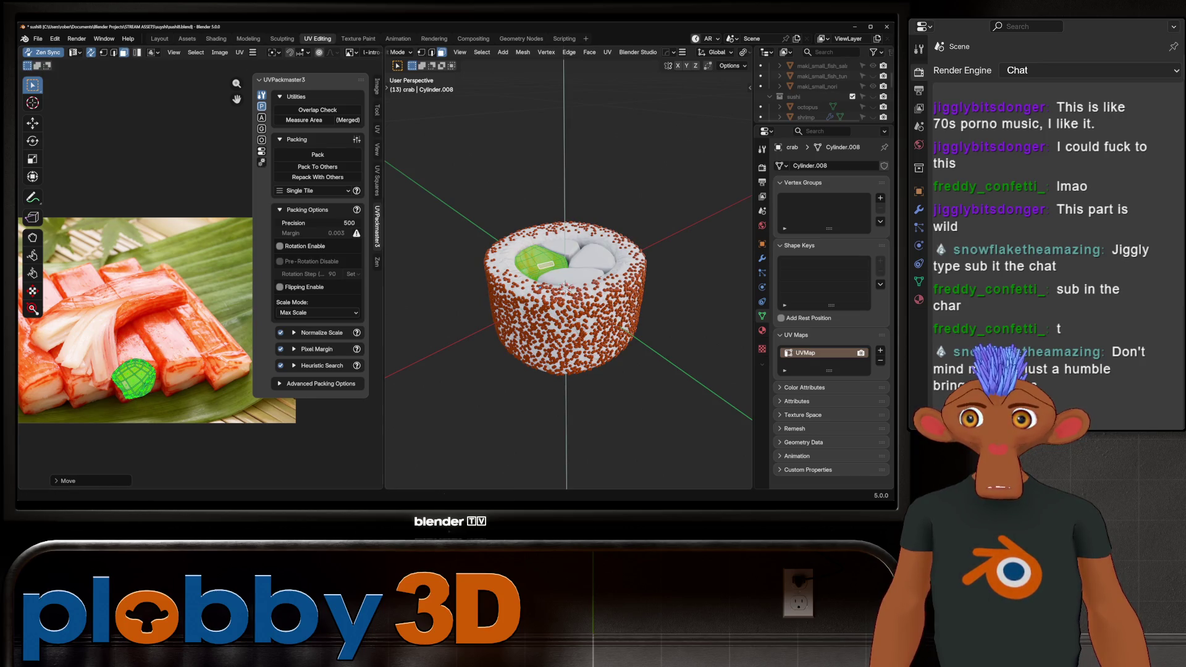
Reshape the UV island with the Grab brush enlarged to 518 px, pulling in its left tip.
{"action": "left_click", "coordinate": [32, 237]}
{"action": "scroll", "coordinate": [148, 352], "scroll_direction": "up", "scroll_amount": 2}
{"action": "mouse_move", "coordinate": [166, 346]}
{"action": "left_mouse_down"}
{"action": "mouse_move", "coordinate": [194, 355]}
{"action": "mouse_move", "coordinate": [148, 372]}
{"action": "mouse_move", "coordinate": [150, 396]}
{"action": "mouse_move", "coordinate": [163, 382]}
{"action": "left_mouse_up"}
{"action": "key", "text": "f"}
{"action": "left_click", "coordinate": [287, 355]}
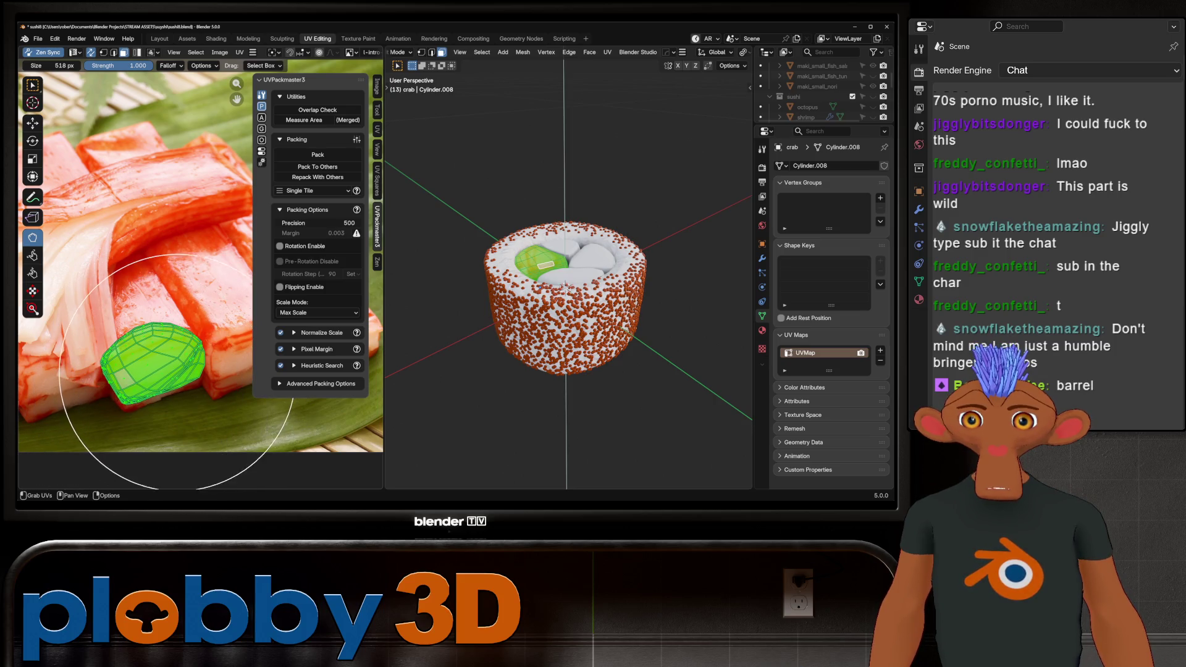
{"action": "left_click_drag", "start_coordinate": [175, 340], "coordinate": [123, 360]}
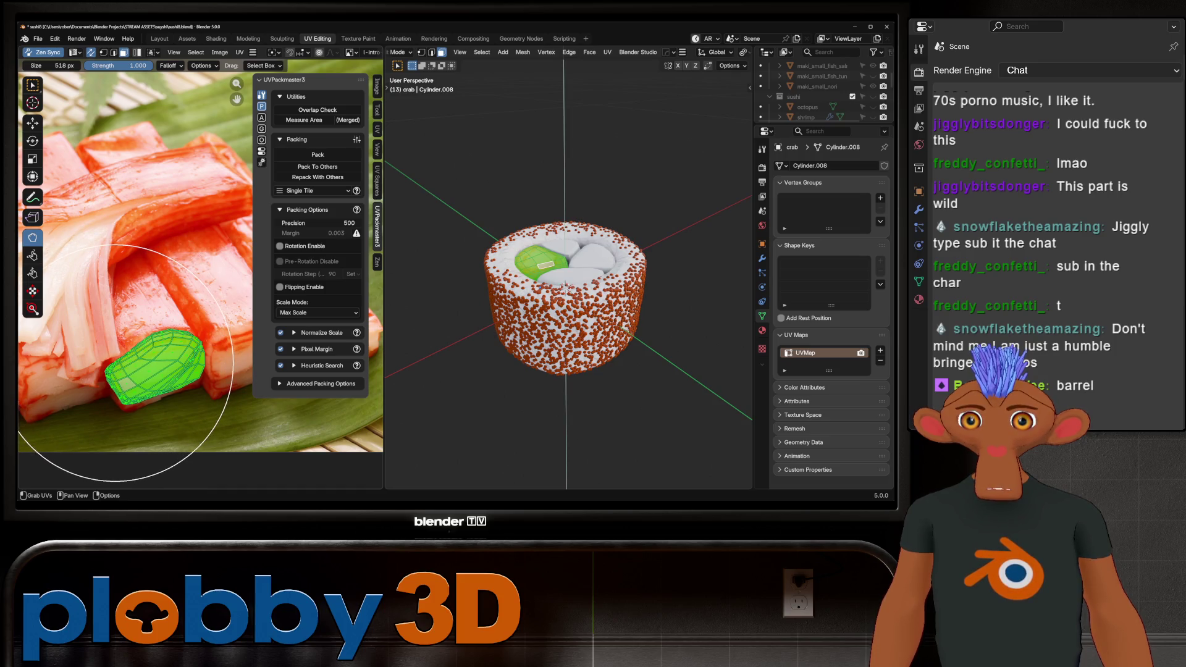
Preview the texture on the roll, then shift the crab UV island right and view from the top.
{"action": "key", "text": "Tab"}
{"action": "middle_click_drag", "start_coordinate": [564, 285], "coordinate": [574, 309]}
{"action": "scroll", "coordinate": [578, 314], "scroll_direction": "up", "scroll_amount": 3}
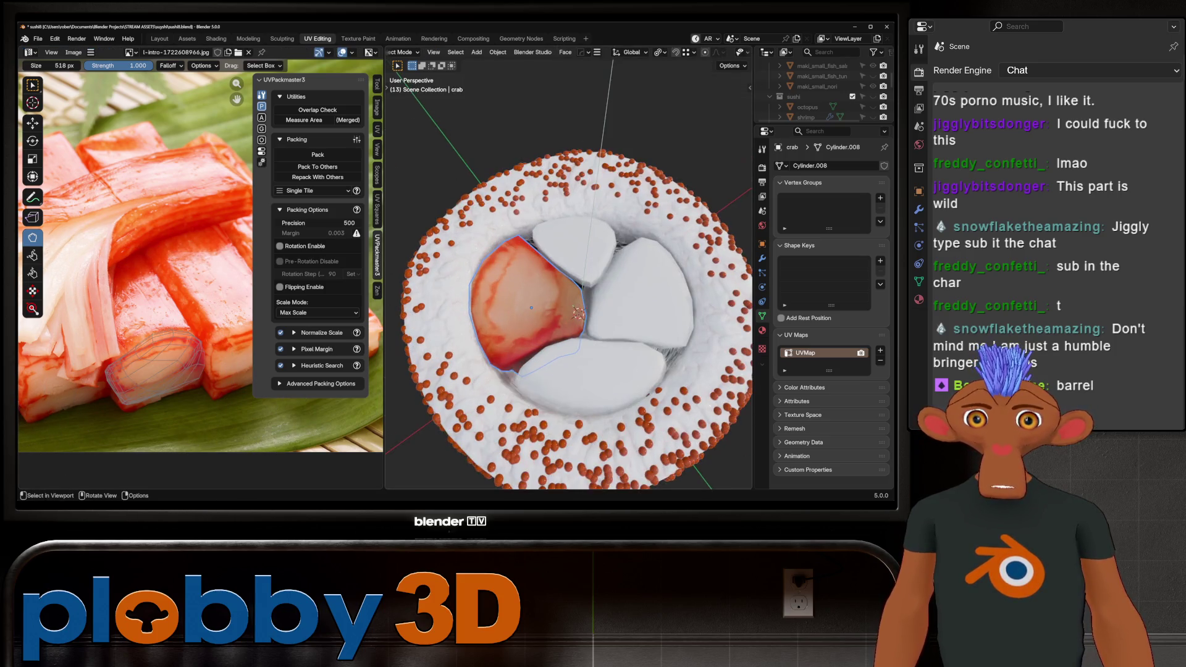
{"action": "scroll", "coordinate": [200, 331], "scroll_direction": "up", "scroll_amount": 1}
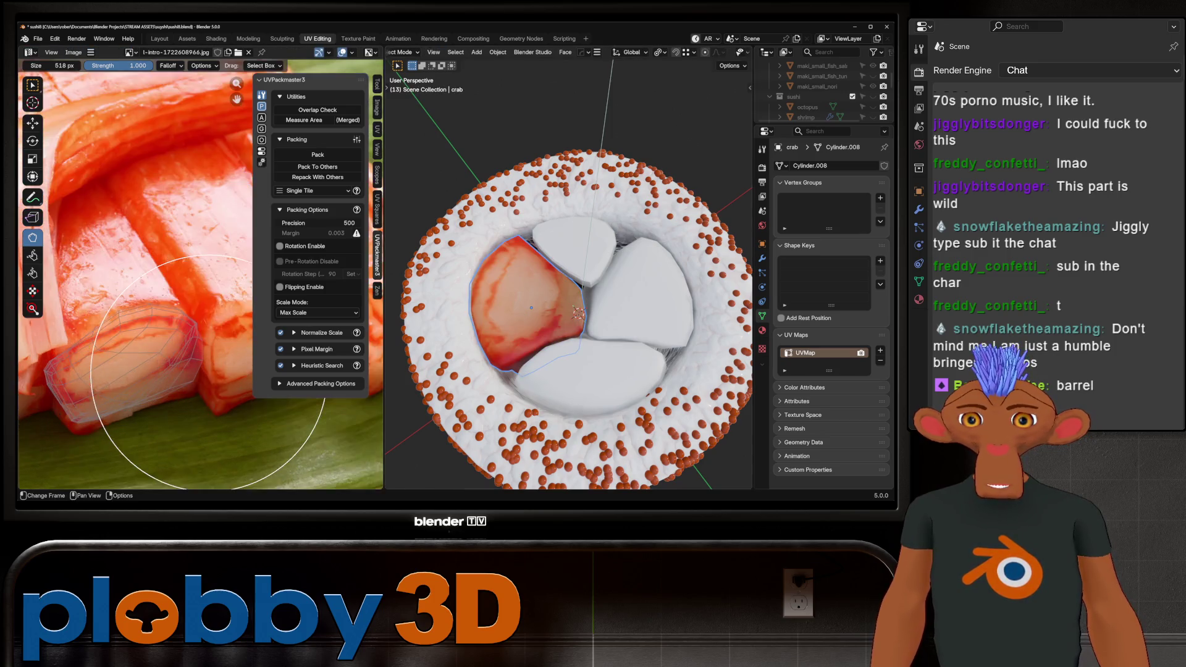
{"action": "scroll", "coordinate": [201, 330], "scroll_direction": "down", "scroll_amount": 5}
{"action": "scroll", "coordinate": [196, 333], "scroll_direction": "up", "scroll_amount": 1}
{"action": "scroll", "coordinate": [194, 336], "scroll_direction": "down", "scroll_amount": 1}
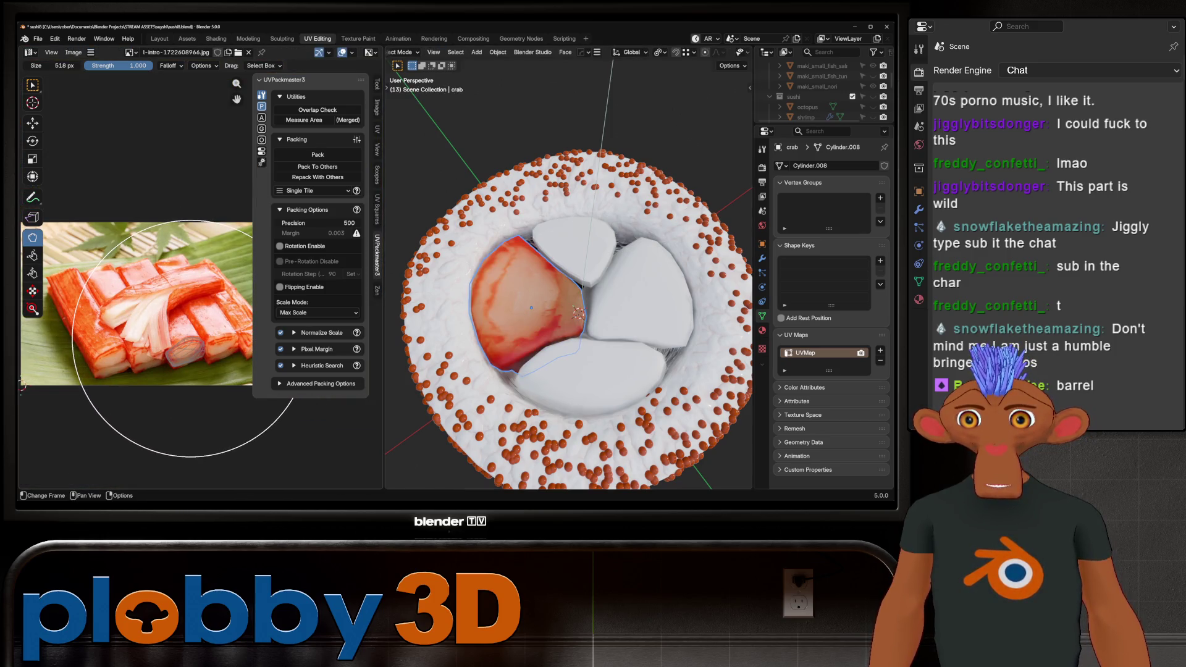
{"action": "scroll", "coordinate": [568, 308], "scroll_direction": "down", "scroll_amount": 5}
{"action": "mouse_move", "coordinate": [611, 389]}
{"action": "middle_mouse_down"}
{"action": "mouse_move", "coordinate": [649, 334]}
{"action": "mouse_move", "coordinate": [555, 346]}
{"action": "middle_mouse_up"}
{"action": "key", "text": "Tab"}
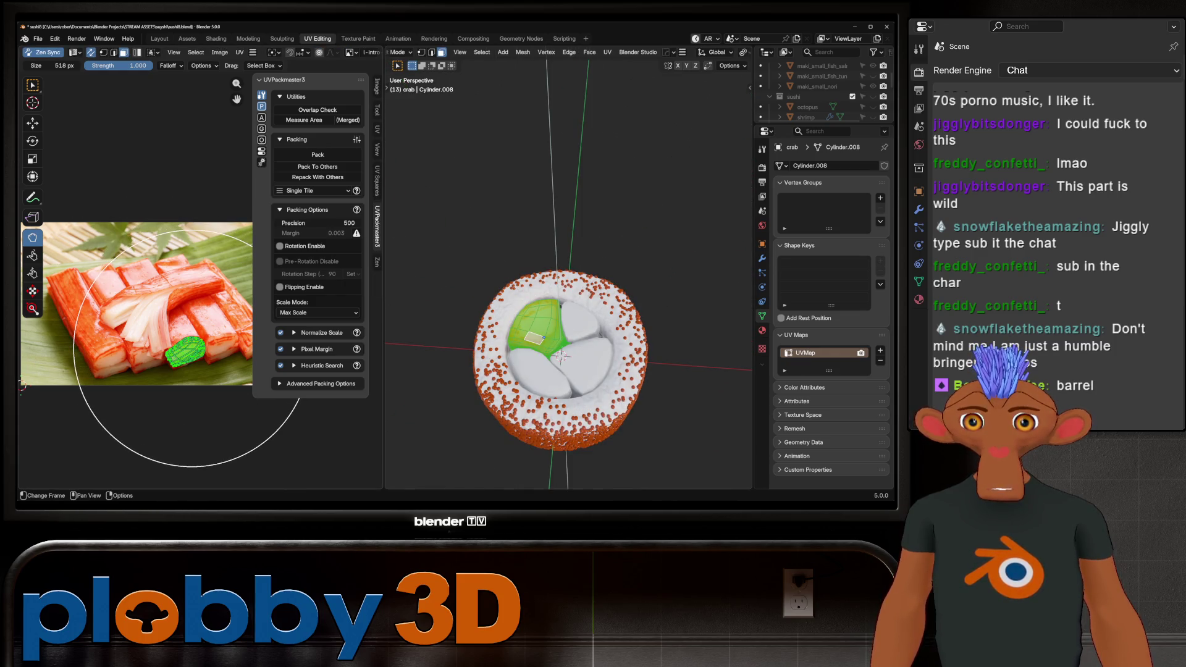
{"action": "left_click_drag", "start_coordinate": [151, 347], "coordinate": [178, 349]}
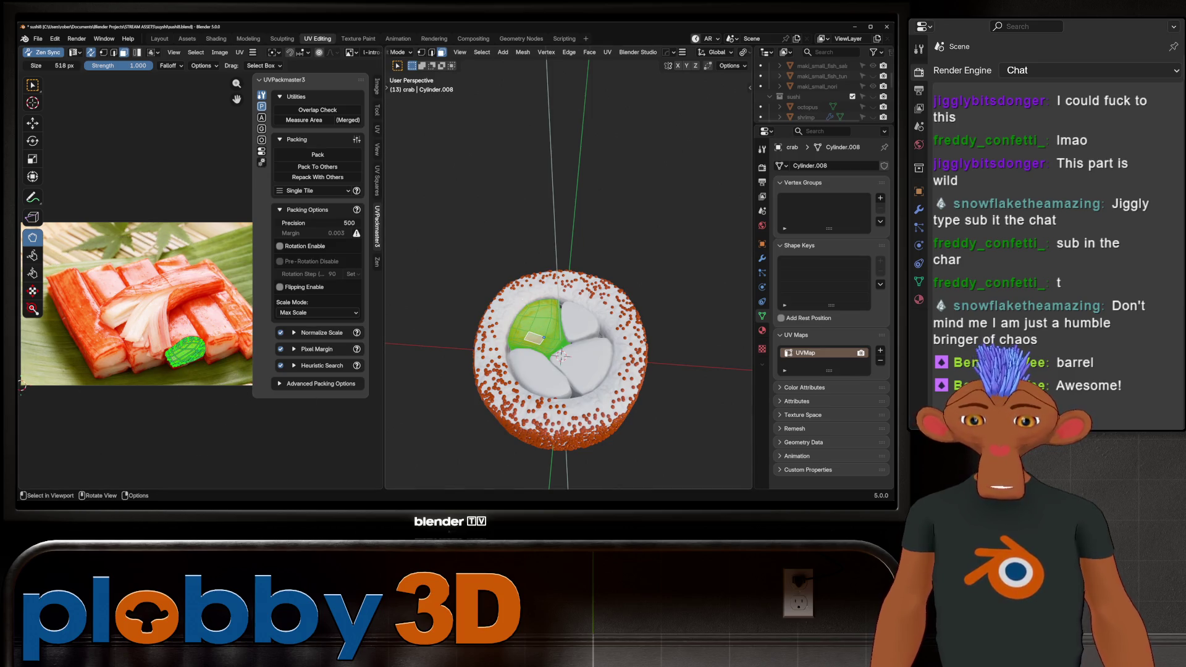
{"action": "key", "text": "KP_7"}
Re-project the crab UVs from the top, move the island up and enlarge it.
{"action": "key", "text": "u"}
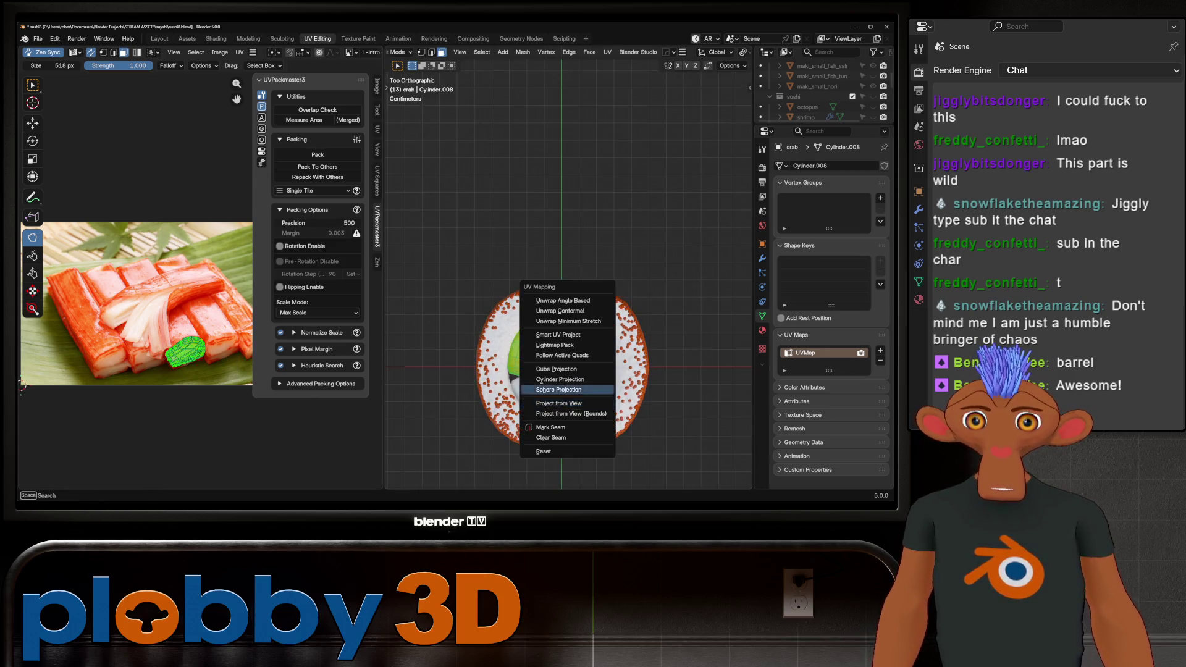
{"action": "left_click", "coordinate": [562, 403]}
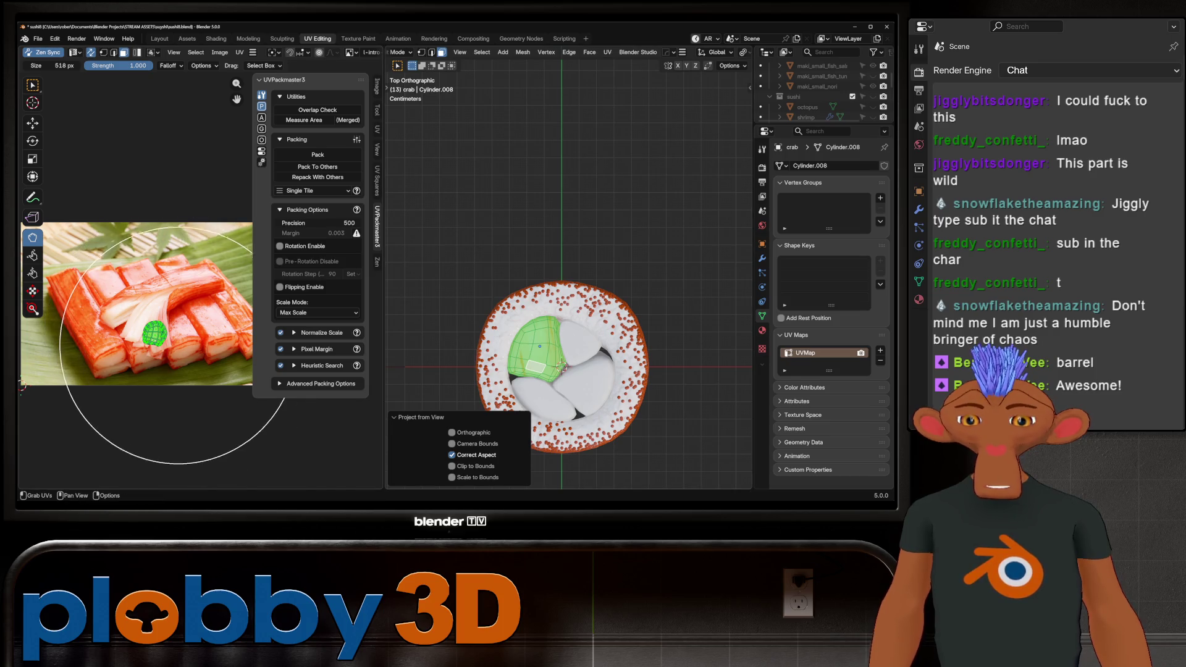
{"action": "key", "text": "g"}
{"action": "left_click", "coordinate": [185, 309]}
{"action": "key", "text": "s"}
{"action": "left_click", "coordinate": [226, 326]}
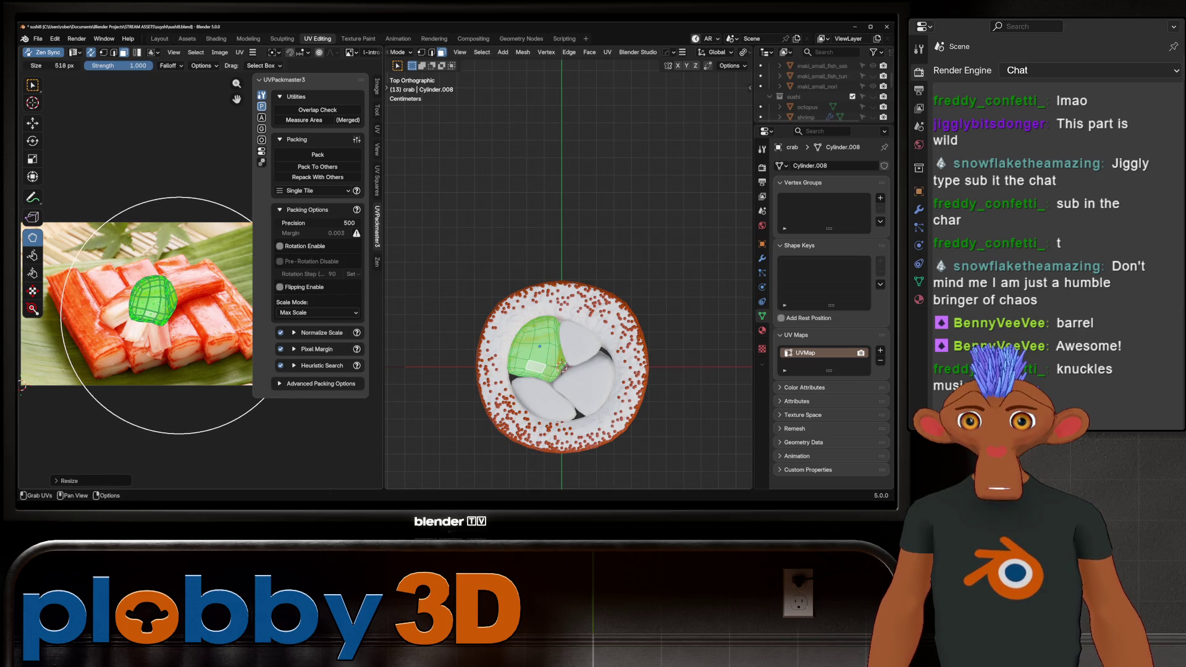
{"action": "key", "text": "Tab"}
{"action": "middle_click_drag", "start_coordinate": [568, 370], "coordinate": [578, 228]}
{"action": "scroll", "coordinate": [568, 277], "scroll_direction": "down", "scroll_amount": 5}
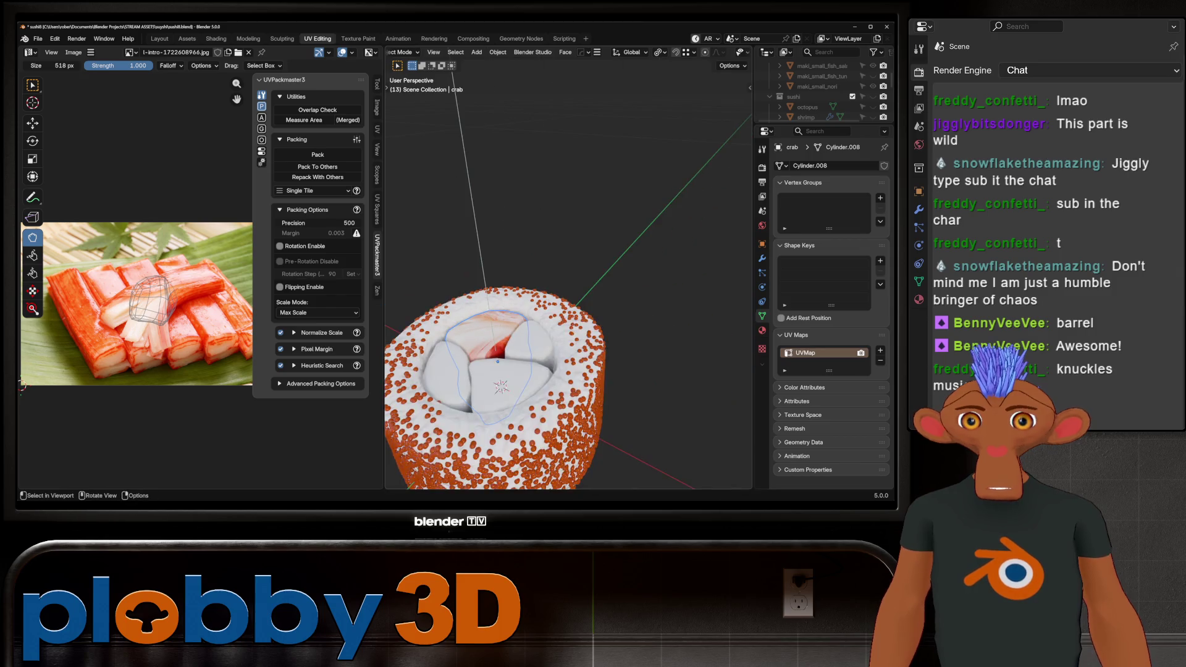
Rotate the crab UV island about -35 degrees and check it from the side.
{"action": "key", "text": "Tab"}
{"action": "key", "text": "r"}
{"action": "left_click", "coordinate": [167, 303]}
{"action": "scroll", "coordinate": [151, 290], "scroll_direction": "up", "scroll_amount": 2}
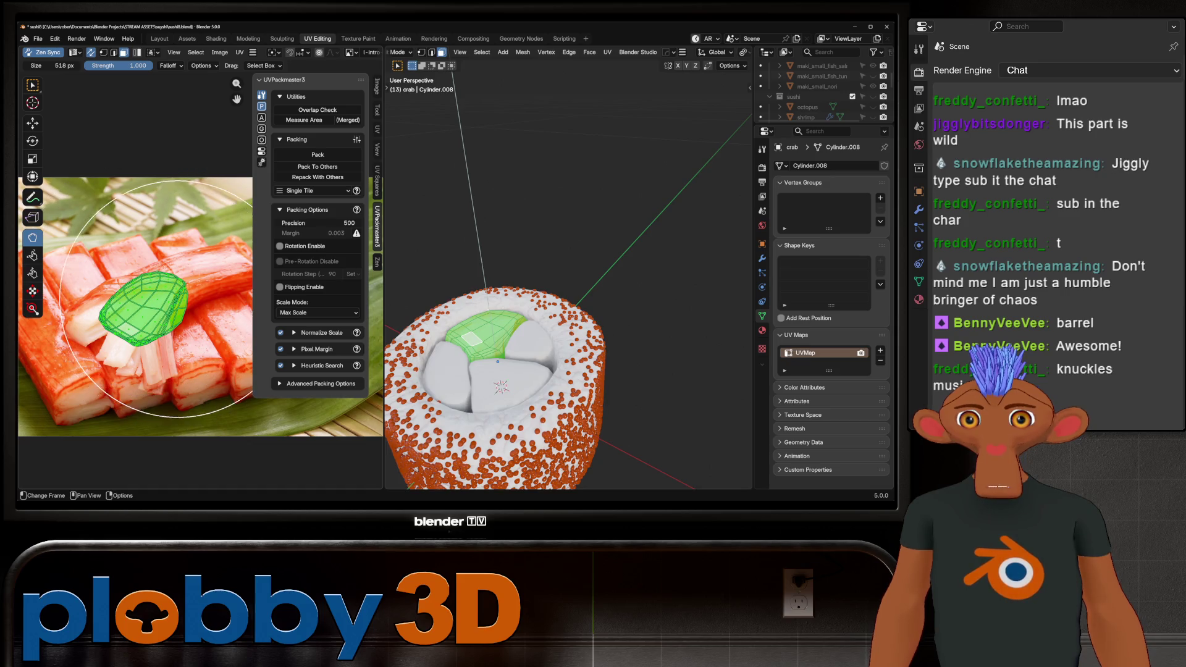
{"action": "key", "text": "Tab"}
{"action": "middle_click_drag", "start_coordinate": [556, 396], "coordinate": [541, 247]}
{"action": "scroll", "coordinate": [568, 278], "scroll_direction": "up", "scroll_amount": 5}
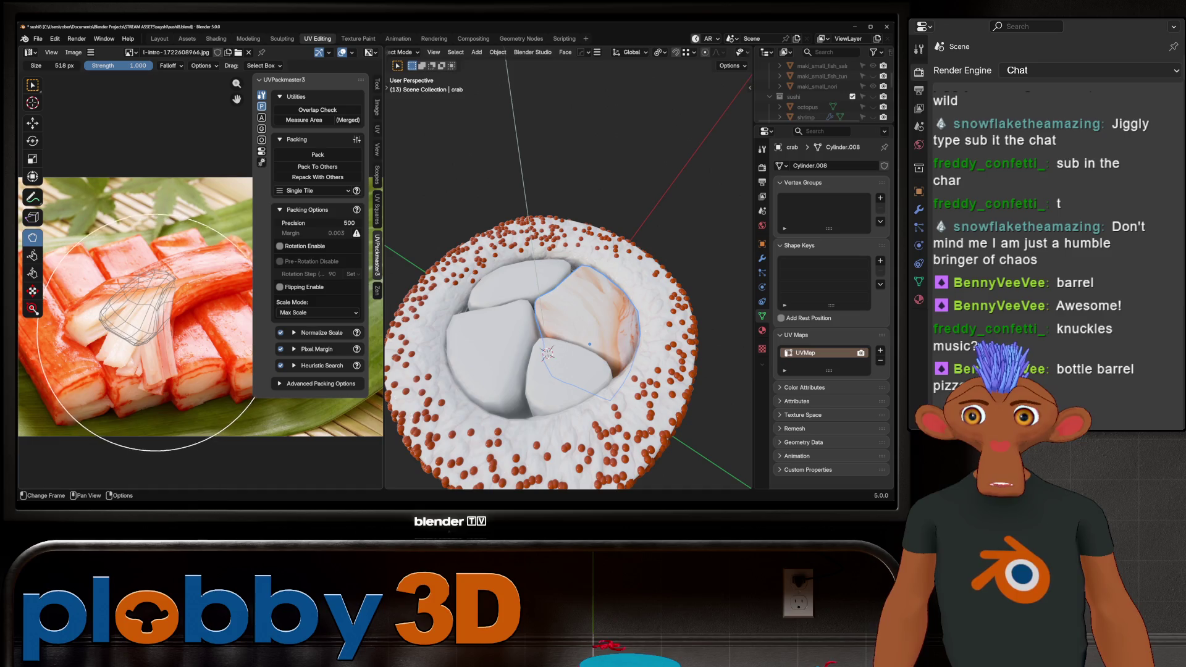
Push the crab UV island up and right, exit Edit Mode, and return to the Layout workspace.
{"action": "key", "text": "Tab"}
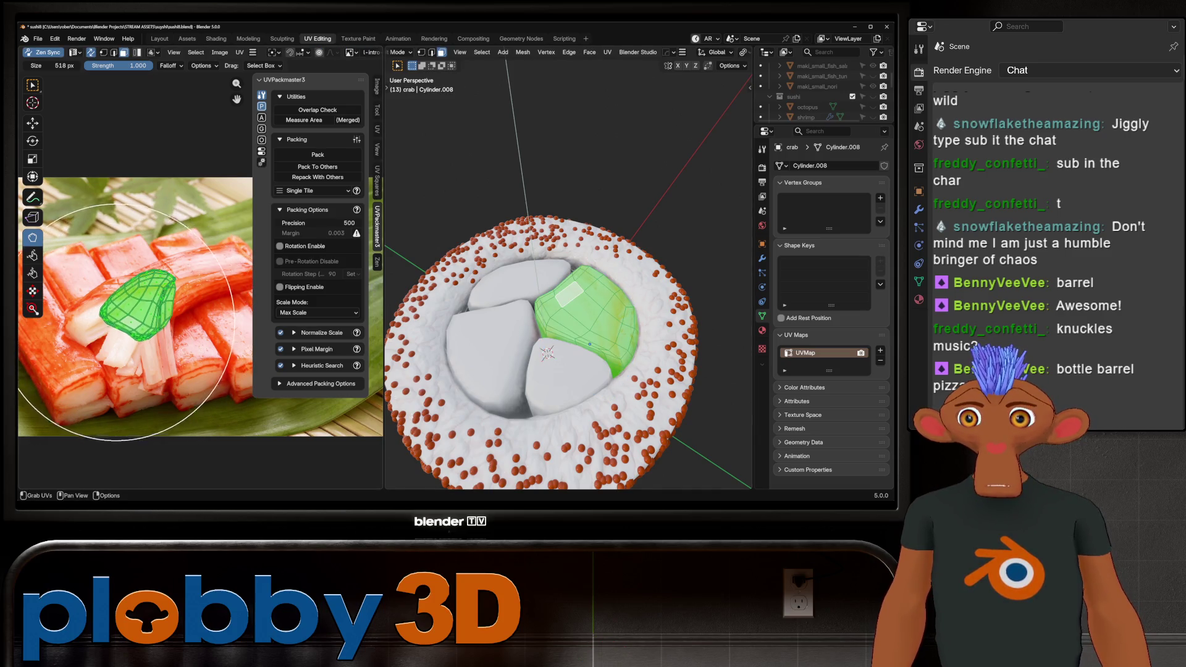
{"action": "key", "text": "Tab"}
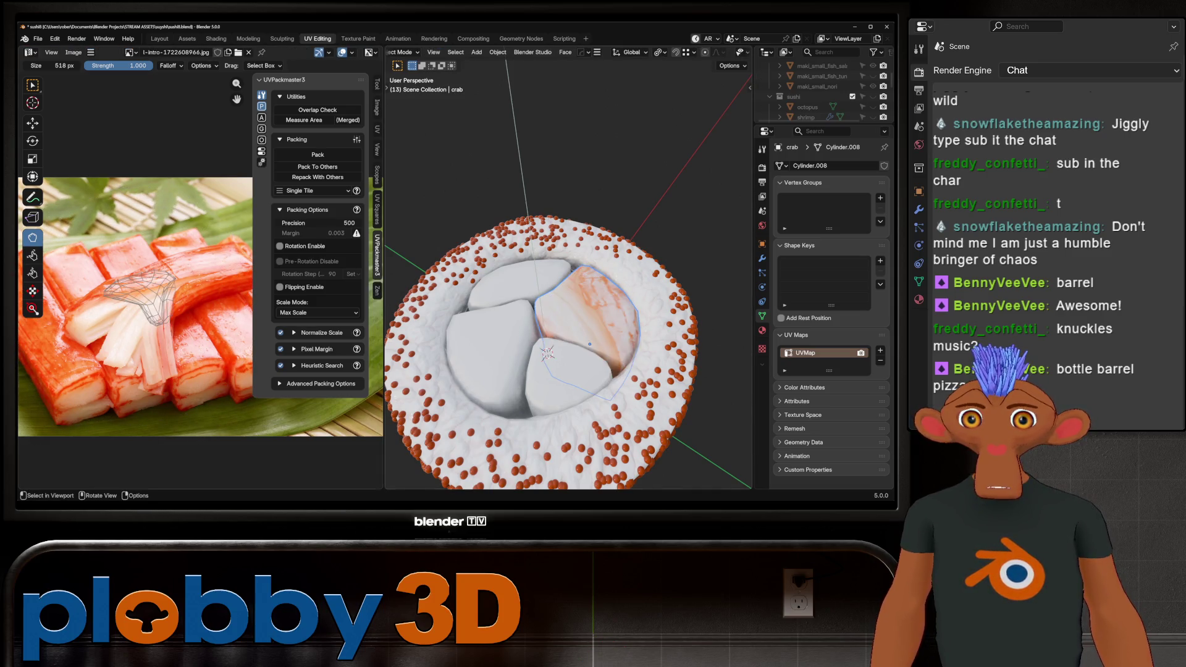
{"action": "key", "text": "Home"}
{"action": "key", "text": "Tab"}
{"action": "mouse_move", "coordinate": [134, 302]}
{"action": "left_mouse_down"}
{"action": "mouse_move", "coordinate": [145, 295]}
{"action": "mouse_move", "coordinate": [132, 298]}
{"action": "mouse_move", "coordinate": [132, 280]}
{"action": "left_mouse_up"}
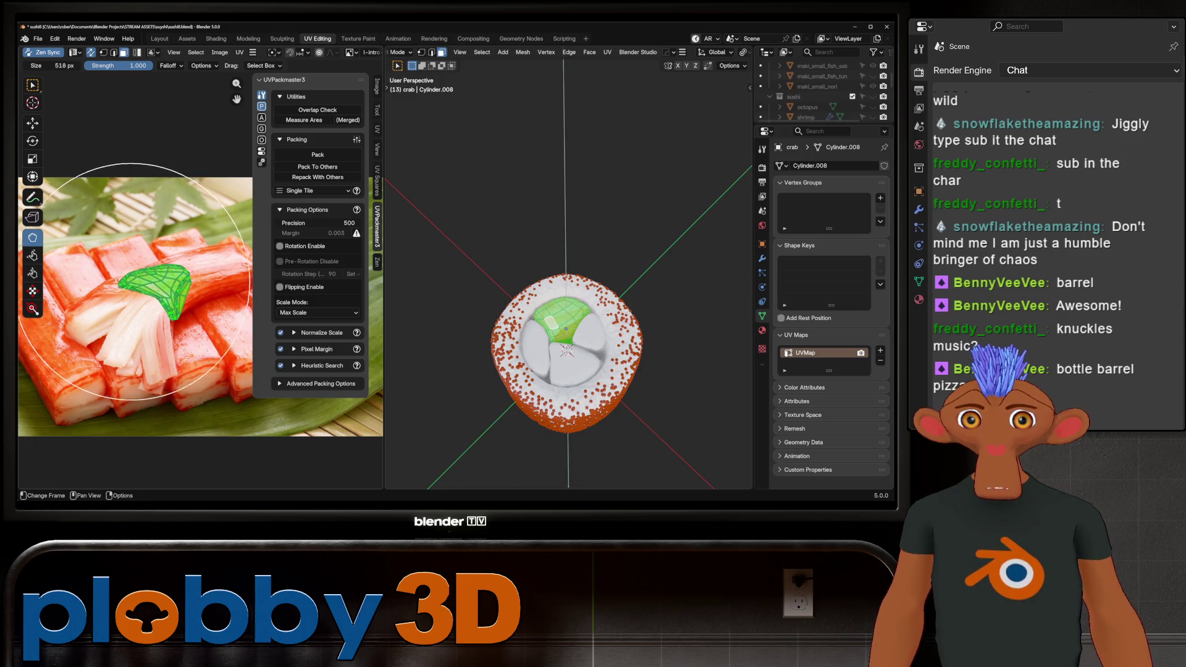
{"action": "key", "text": "Tab"}
{"action": "middle_click_drag", "start_coordinate": [572, 327], "coordinate": [574, 355]}
{"action": "scroll", "coordinate": [575, 355], "scroll_direction": "up", "scroll_amount": 3}
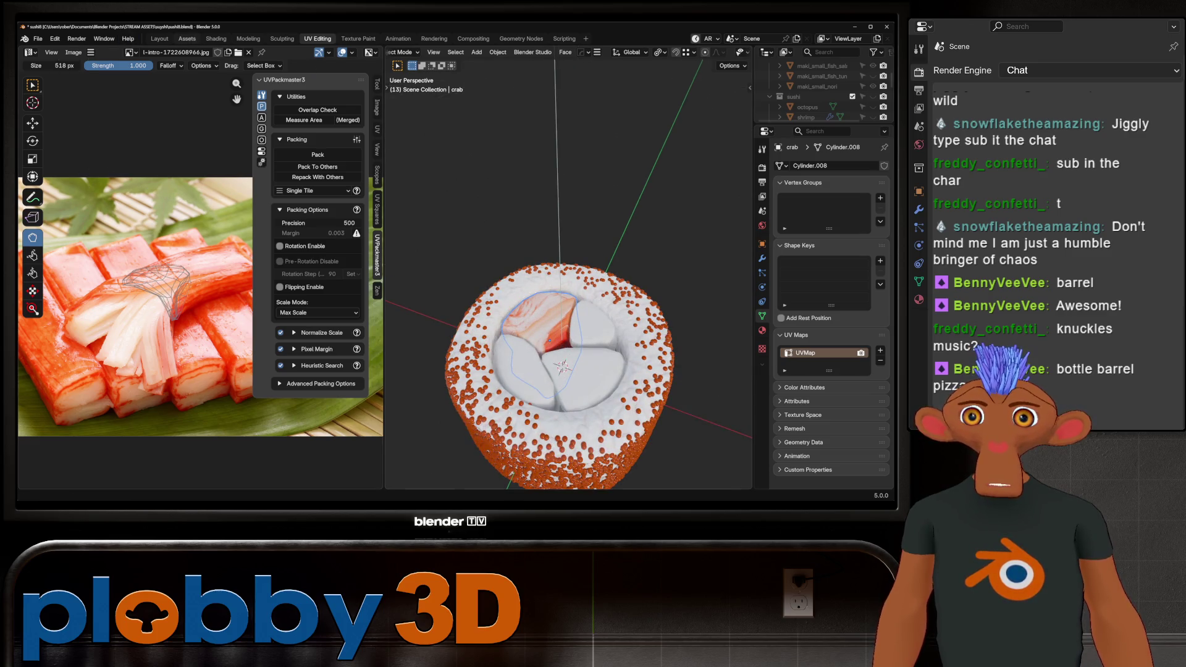
{"action": "left_click", "coordinate": [160, 38]}
{"action": "middle_click_drag", "start_coordinate": [370, 272], "coordinate": [377, 297]}
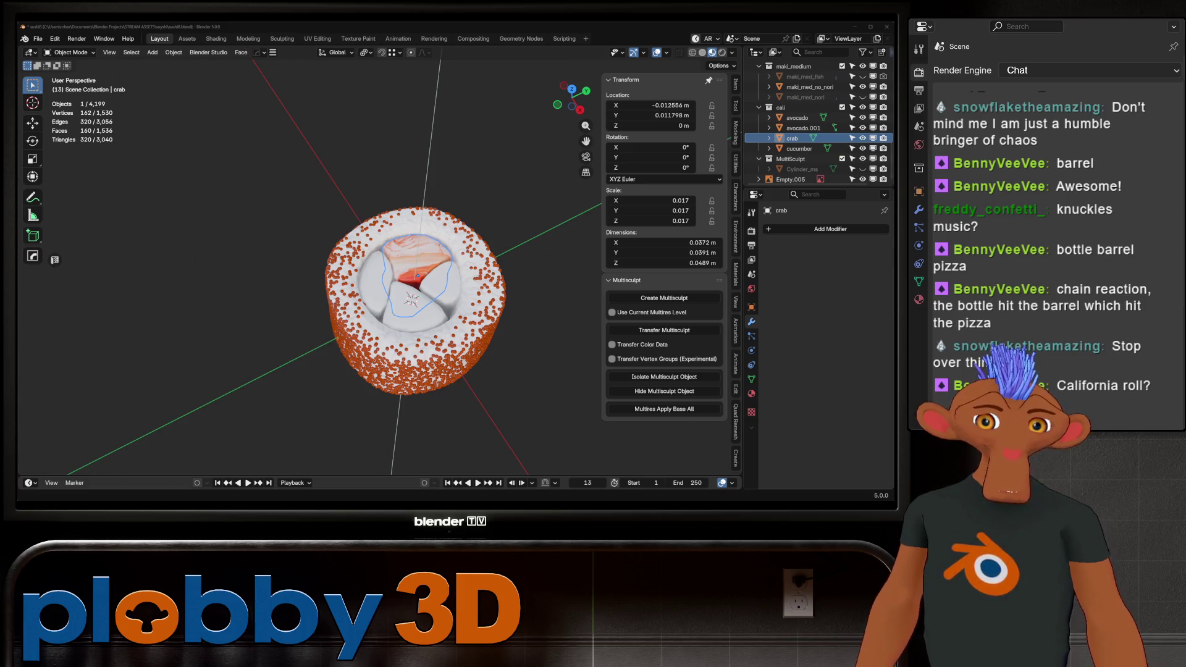
{"action": "scroll", "coordinate": [414, 303], "scroll_direction": "up", "scroll_amount": 3}
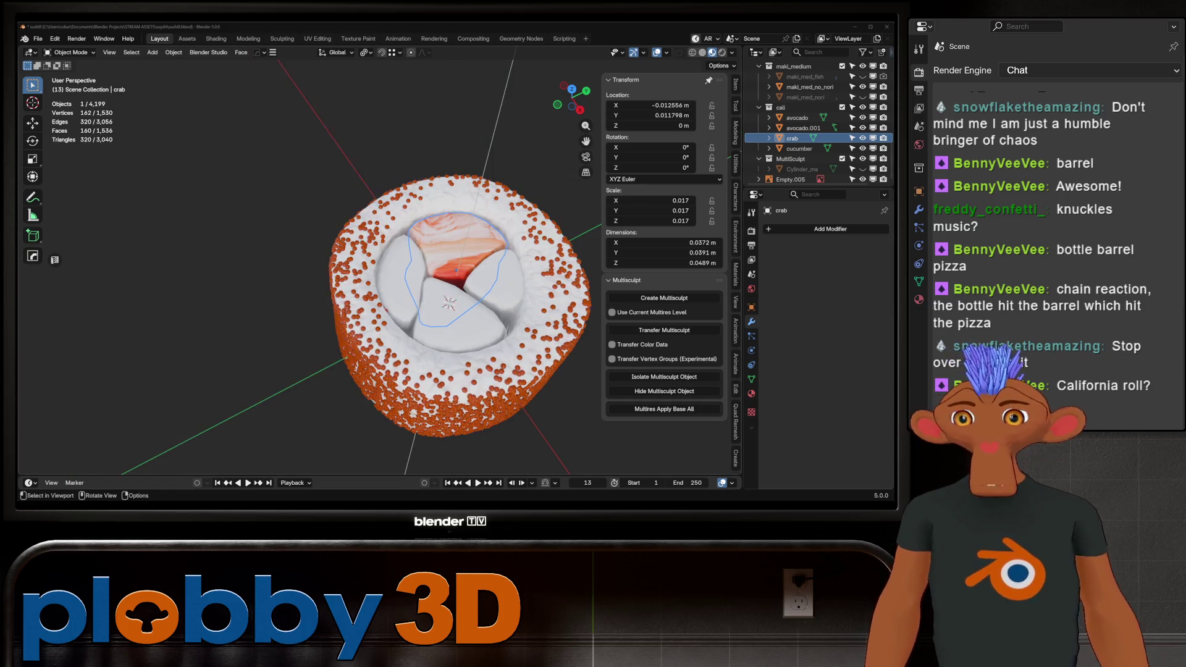
Select the upper avocado piece avocado.001 and give it a new material.
{"action": "left_click", "coordinate": [796, 117]}
{"action": "scroll", "coordinate": [802, 123], "scroll_direction": "up", "scroll_amount": 1}
{"action": "key", "text": "KP_7"}
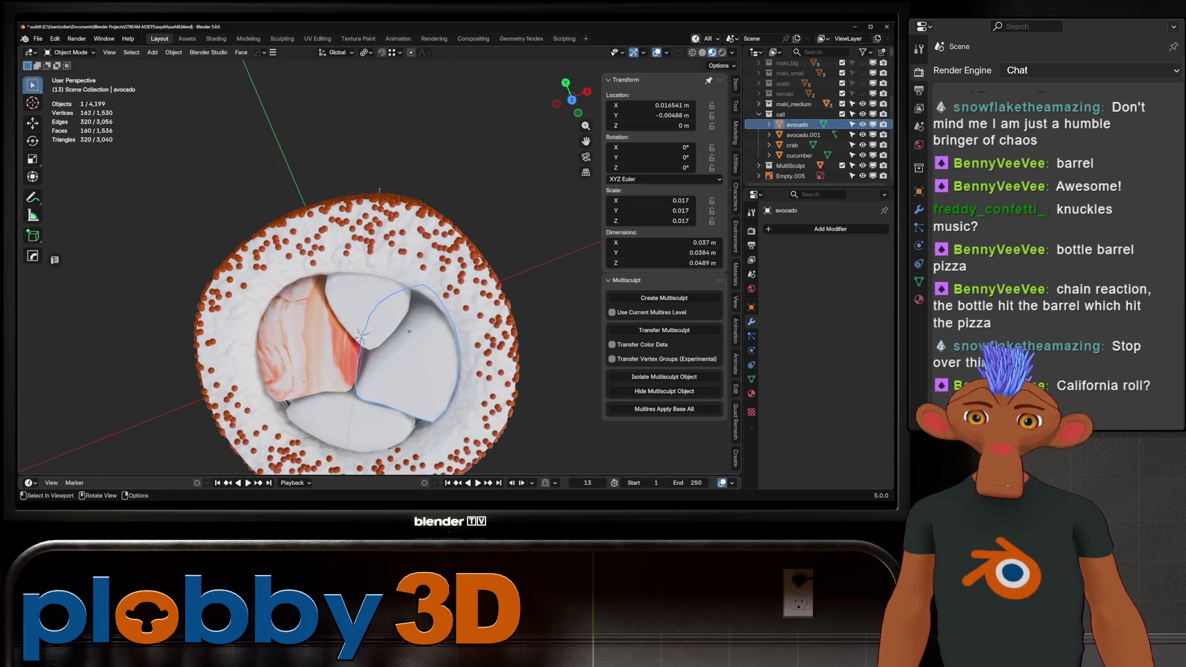
{"action": "left_click", "coordinate": [803, 134]}
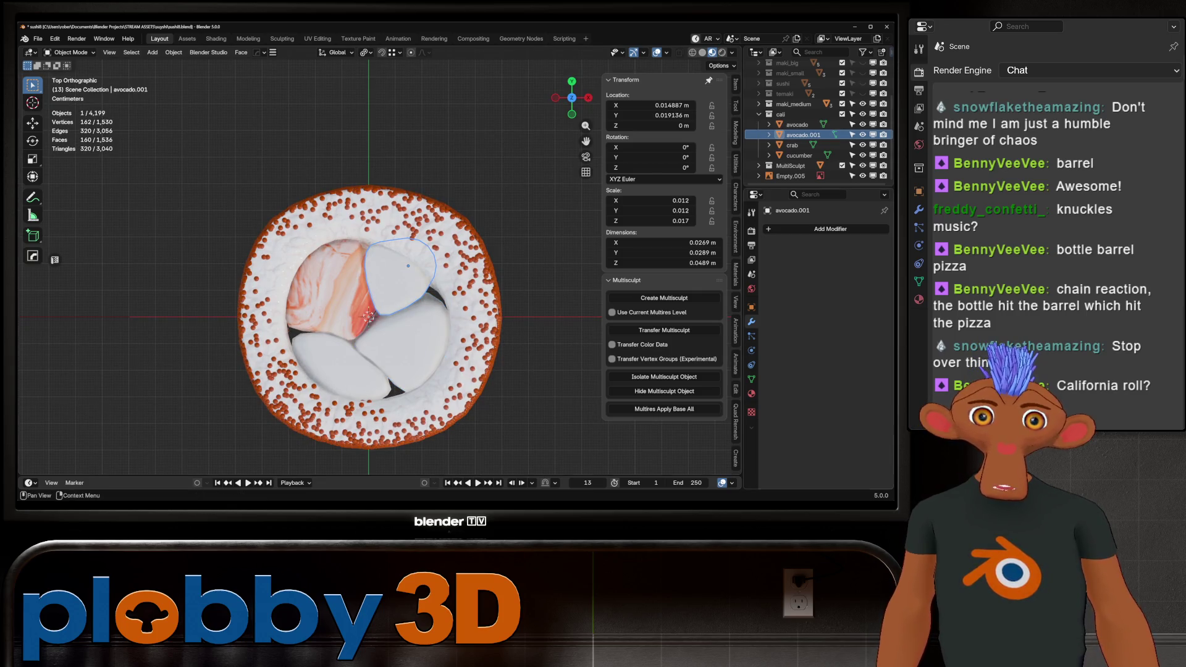
{"action": "left_click", "coordinate": [751, 393]}
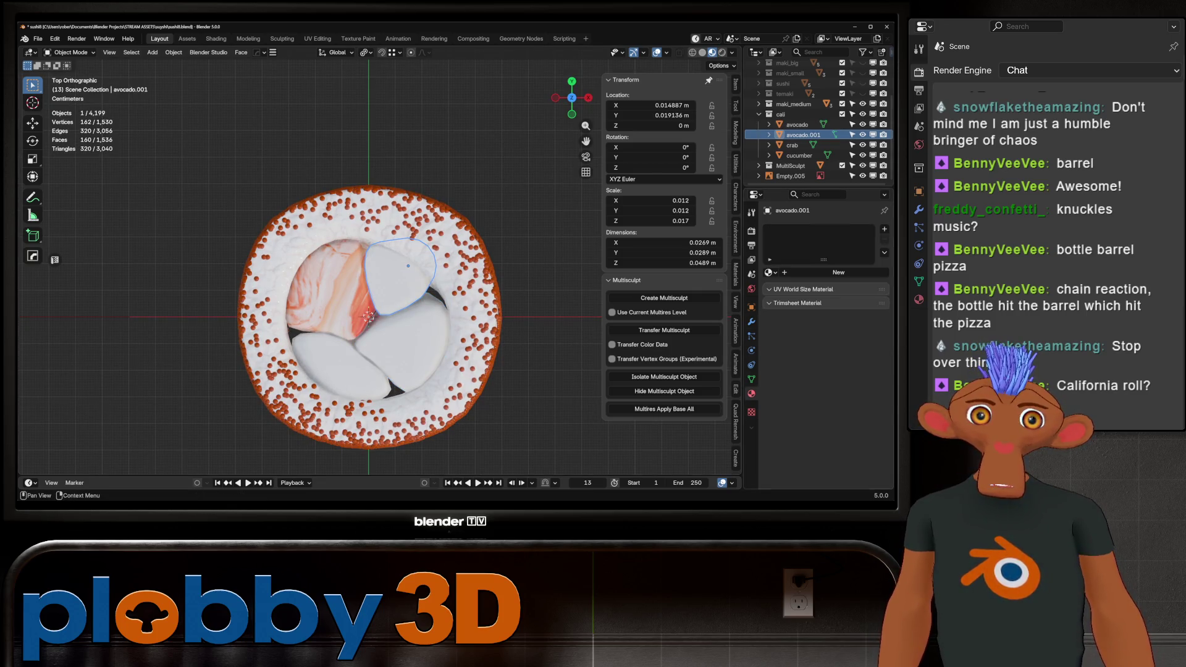
{"action": "left_click", "coordinate": [838, 272]}
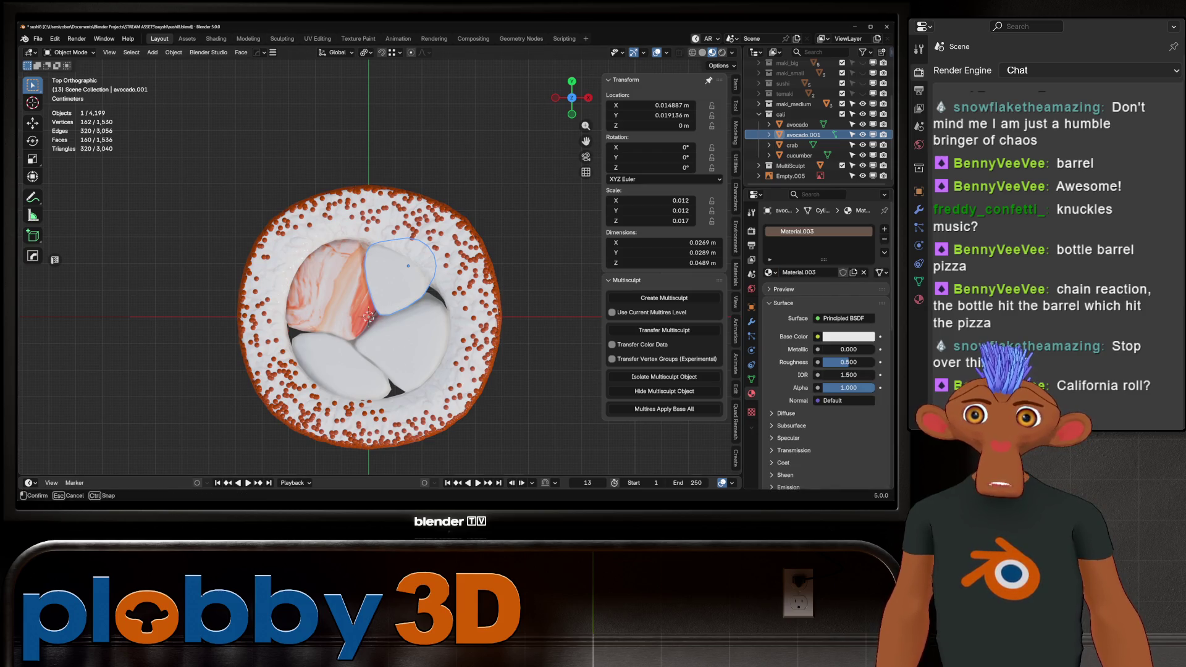
In the Shading workspace, add an image texture setup to the Principled BSDF with Ctrl+T.
{"action": "left_click", "coordinate": [318, 38]}
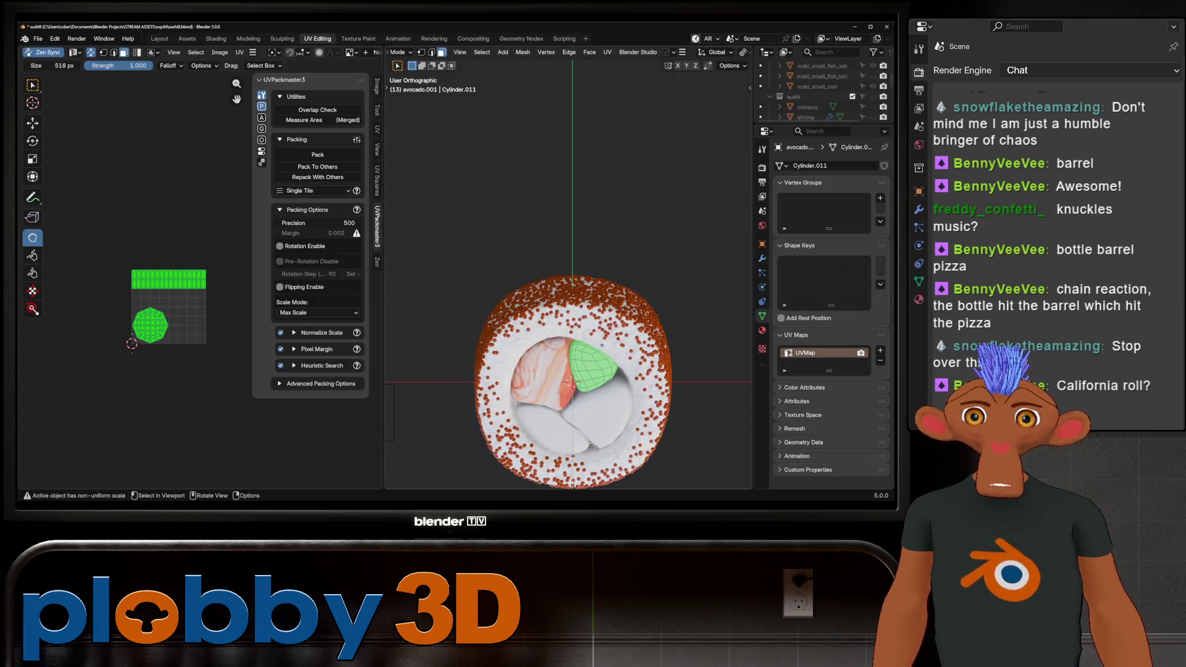
{"action": "middle_click_drag", "start_coordinate": [572, 488], "coordinate": [511, 480], "text": "shift"}
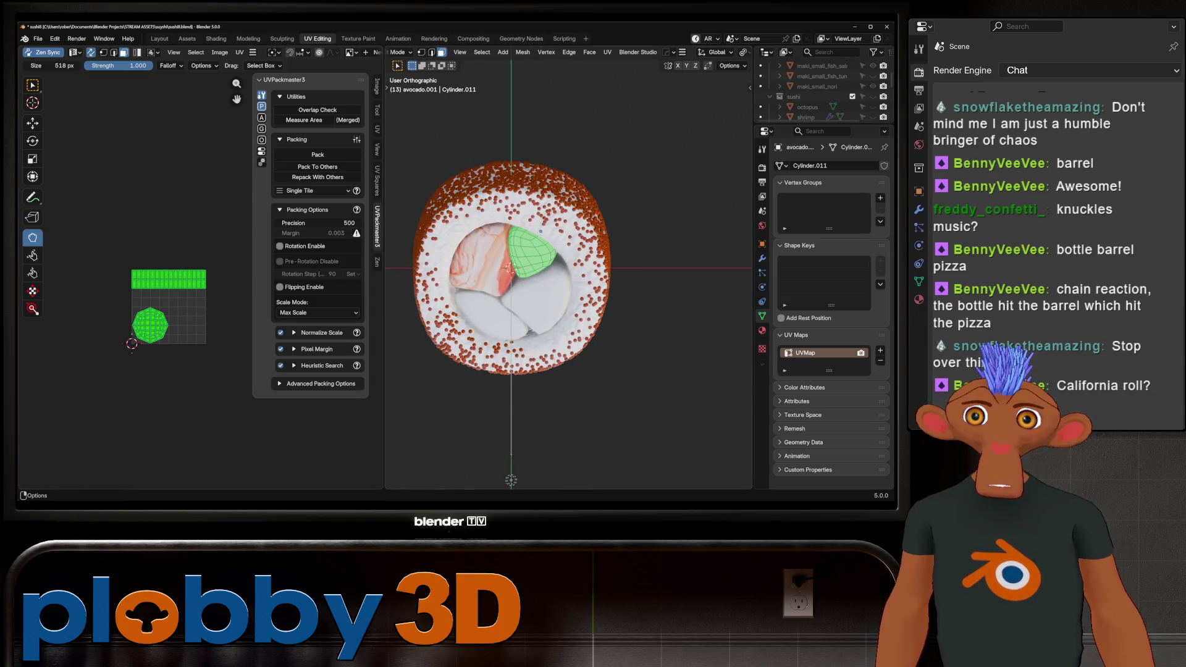
{"action": "left_click", "coordinate": [216, 39]}
{"action": "scroll", "coordinate": [408, 185], "scroll_direction": "up", "scroll_amount": 3}
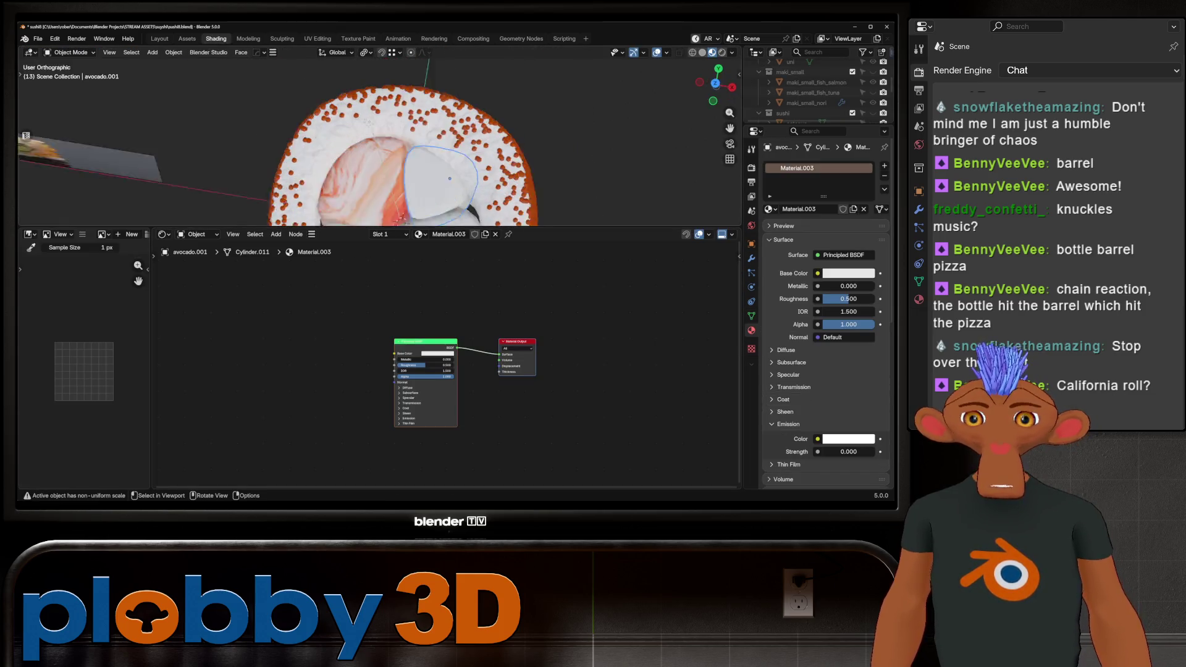
{"action": "scroll", "coordinate": [408, 186], "scroll_direction": "down", "scroll_amount": 2}
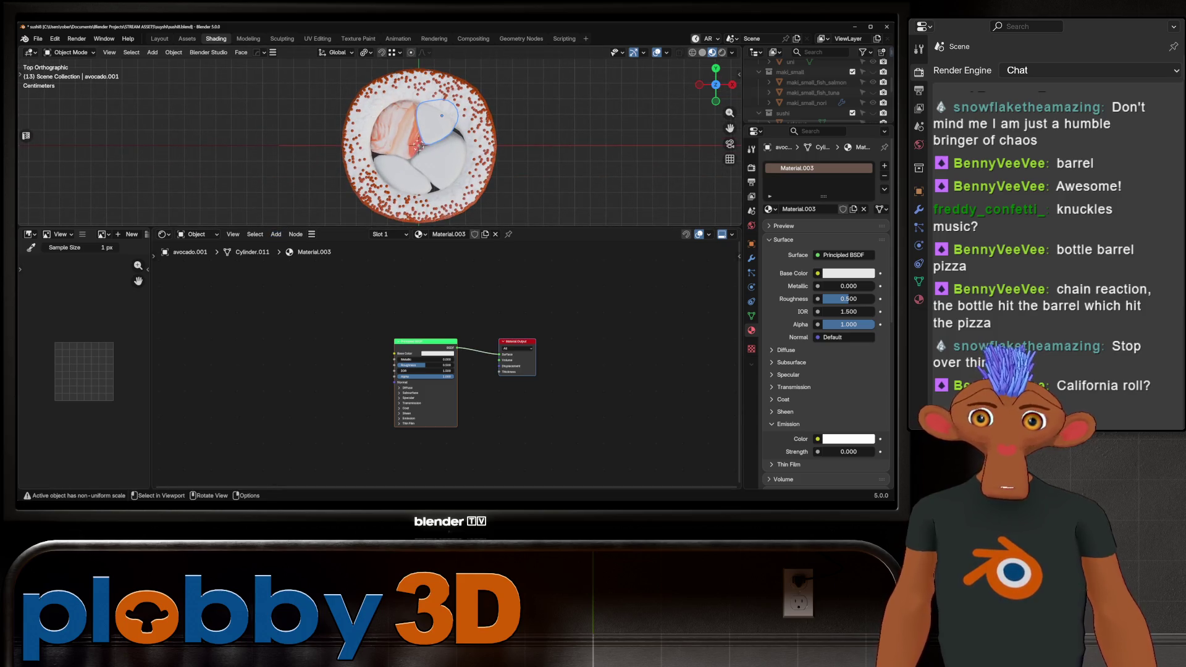
{"action": "scroll", "coordinate": [381, 142], "scroll_direction": "up", "scroll_amount": 2}
{"action": "left_click", "coordinate": [383, 145]}
{"action": "left_click", "coordinate": [410, 92]}
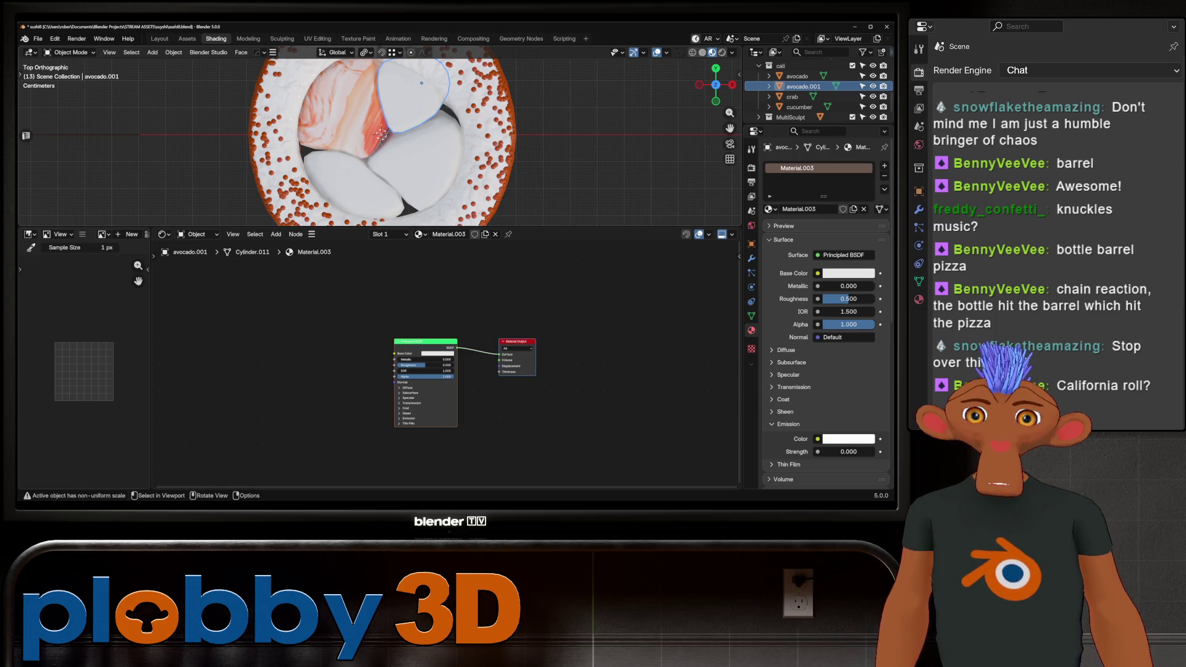
{"action": "key", "text": "ctrl+t"}
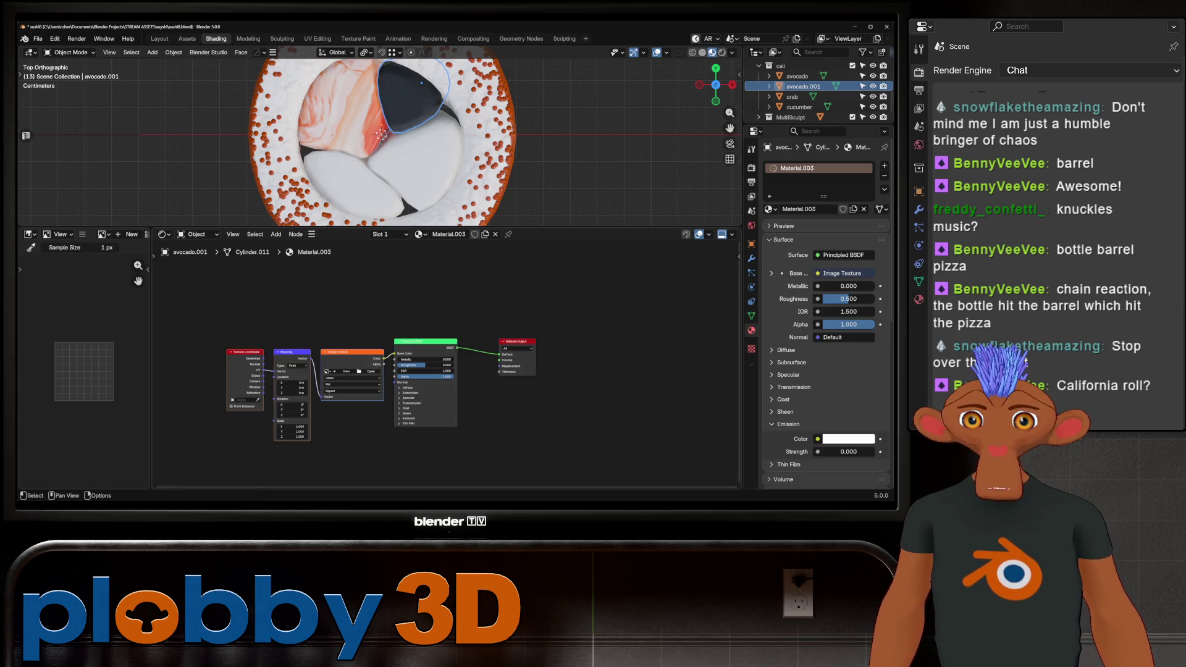
Load the avocado photo into the avocado material's Image Texture node.
{"action": "left_click", "coordinate": [370, 371]}
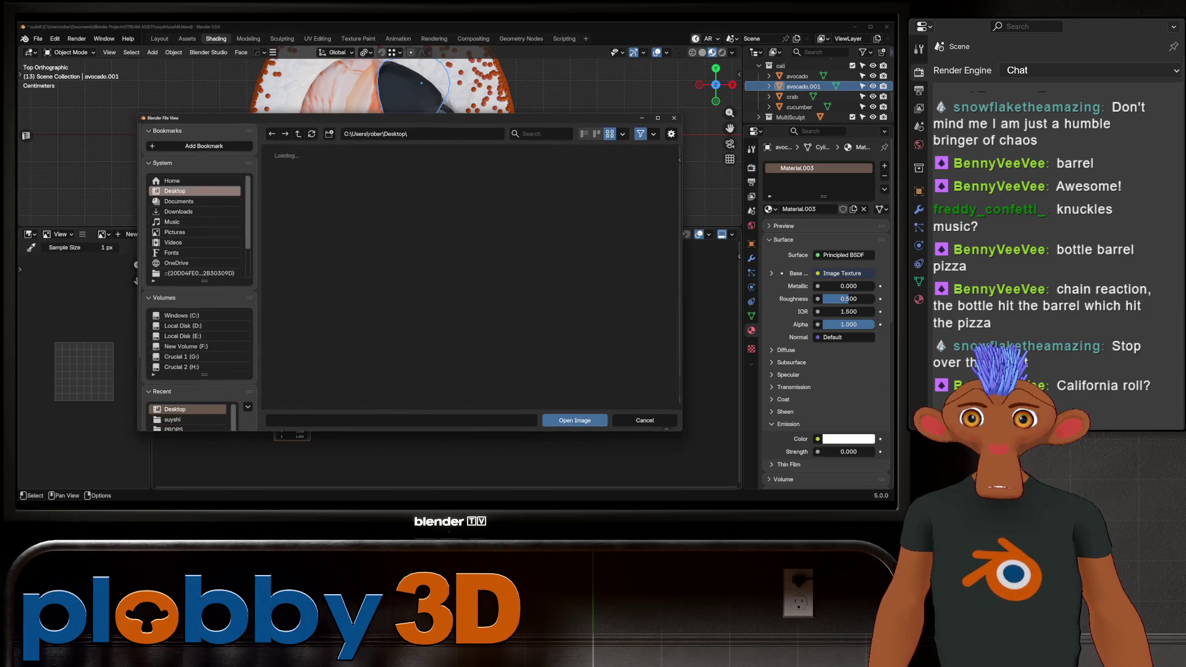
{"action": "left_click", "coordinate": [598, 323]}
{"action": "left_click", "coordinate": [574, 420]}
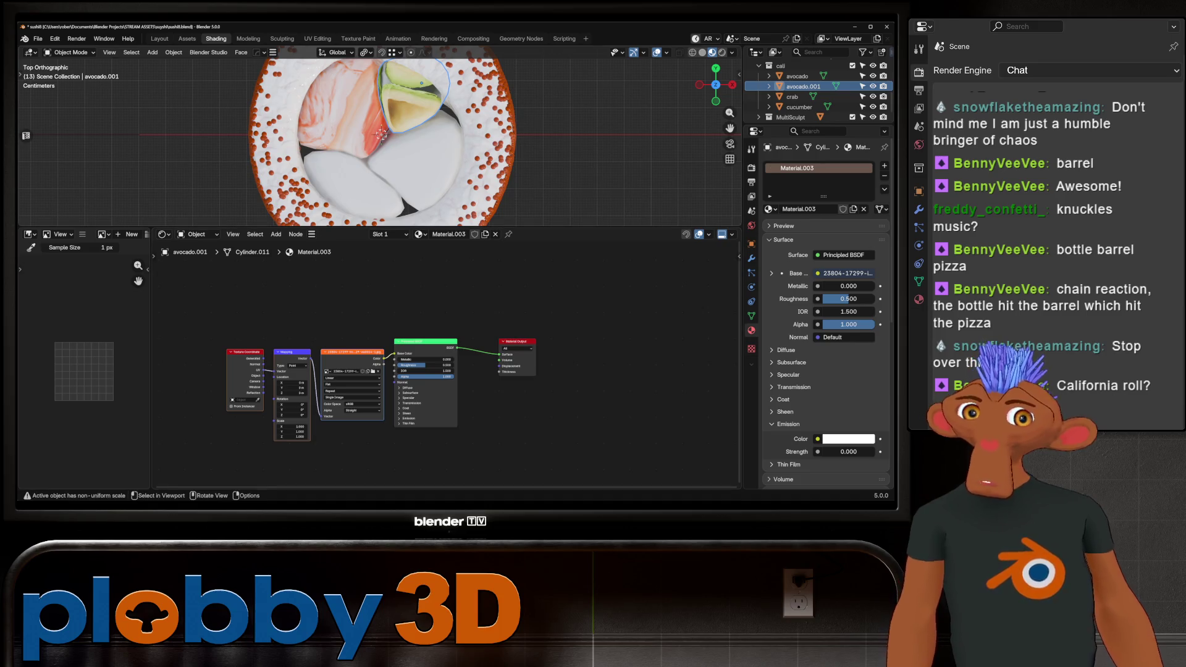
Link the textured Material.003 to the other avocado piece, then view both in UV Editing.
{"action": "left_click", "coordinate": [317, 38]}
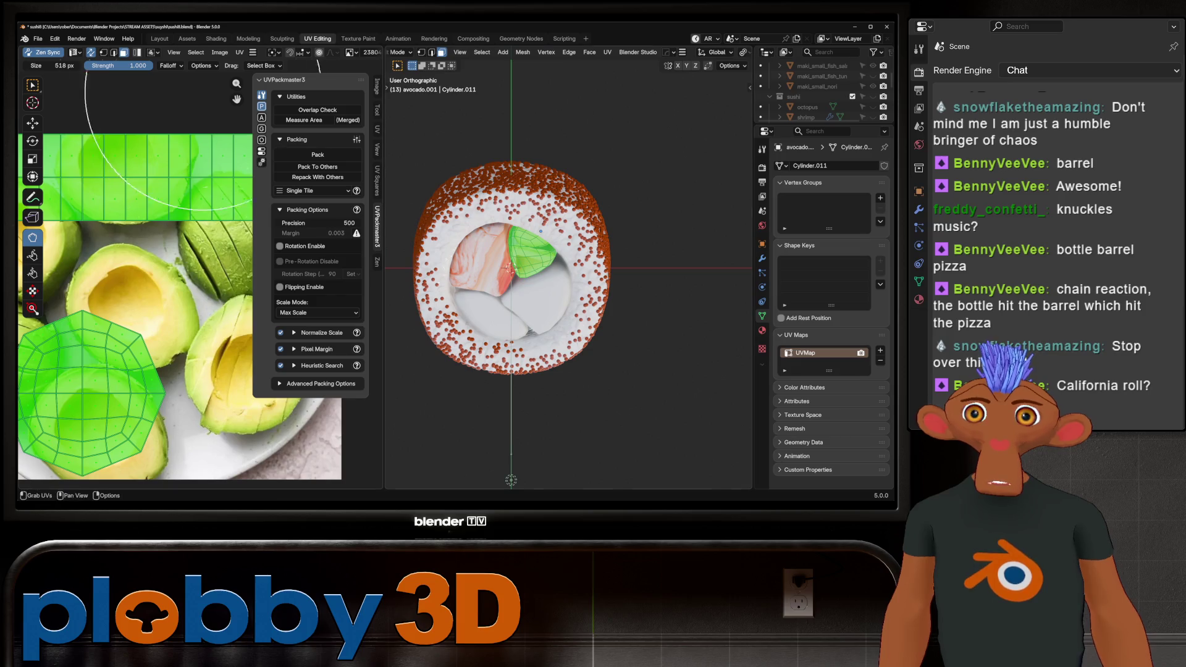
{"action": "left_click", "coordinate": [159, 38]}
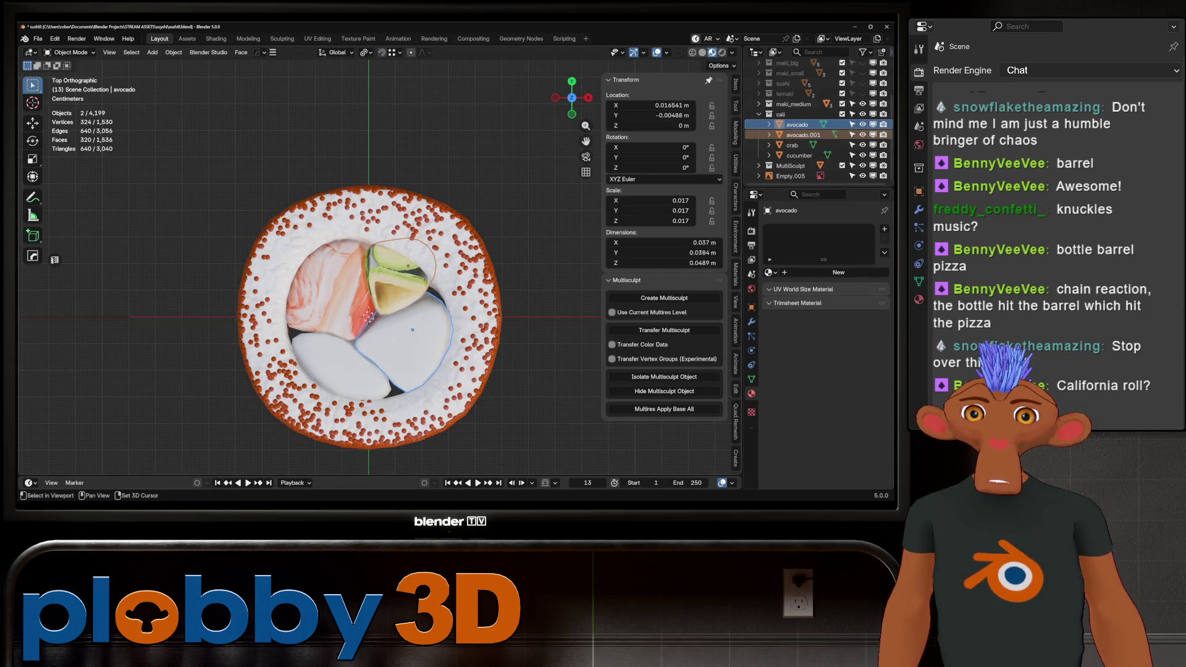
{"action": "left_click", "coordinate": [398, 266], "text": "shift"}
{"action": "key", "text": "ctrl+l"}
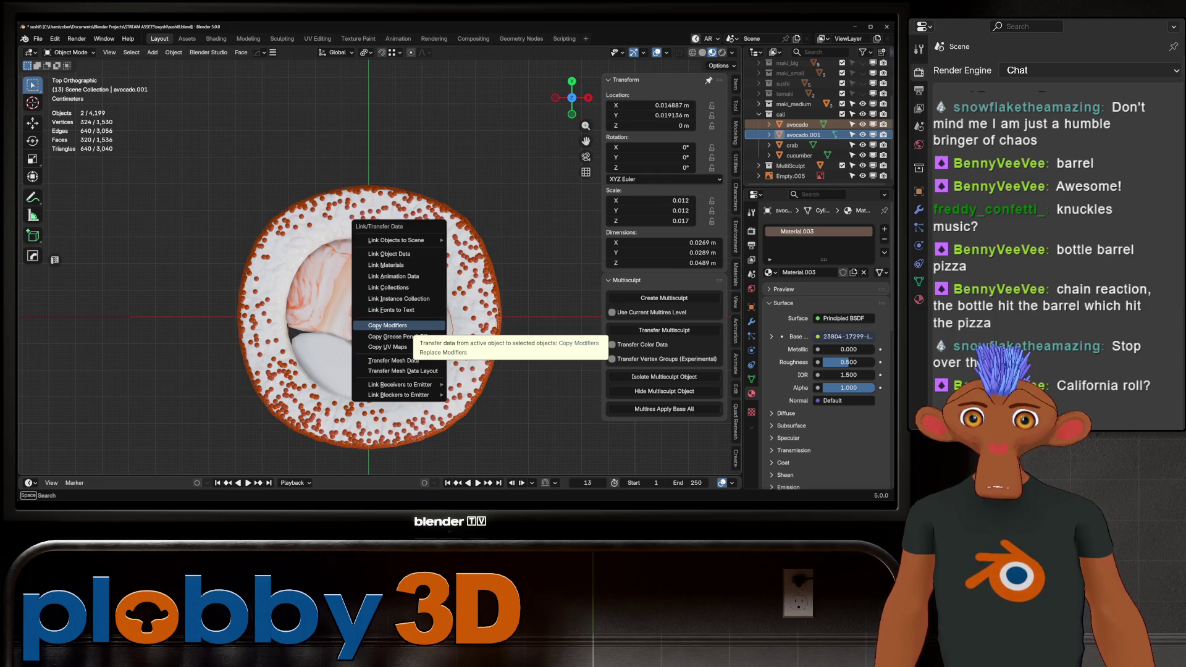
{"action": "left_click", "coordinate": [398, 265]}
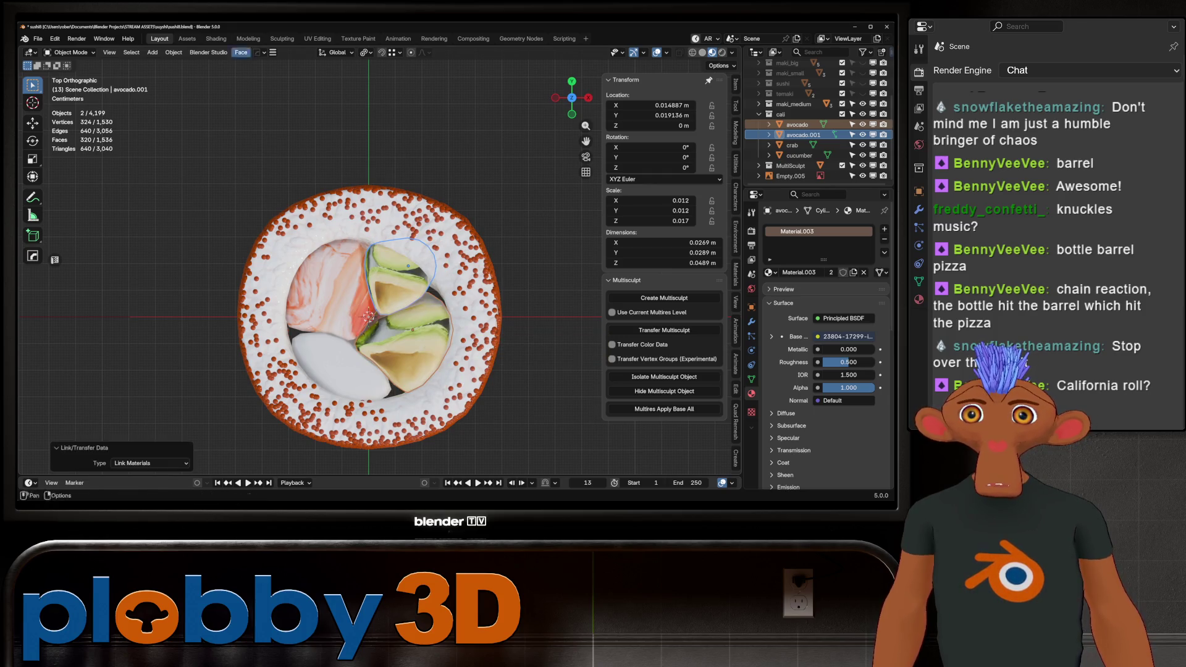
{"action": "left_click", "coordinate": [317, 39]}
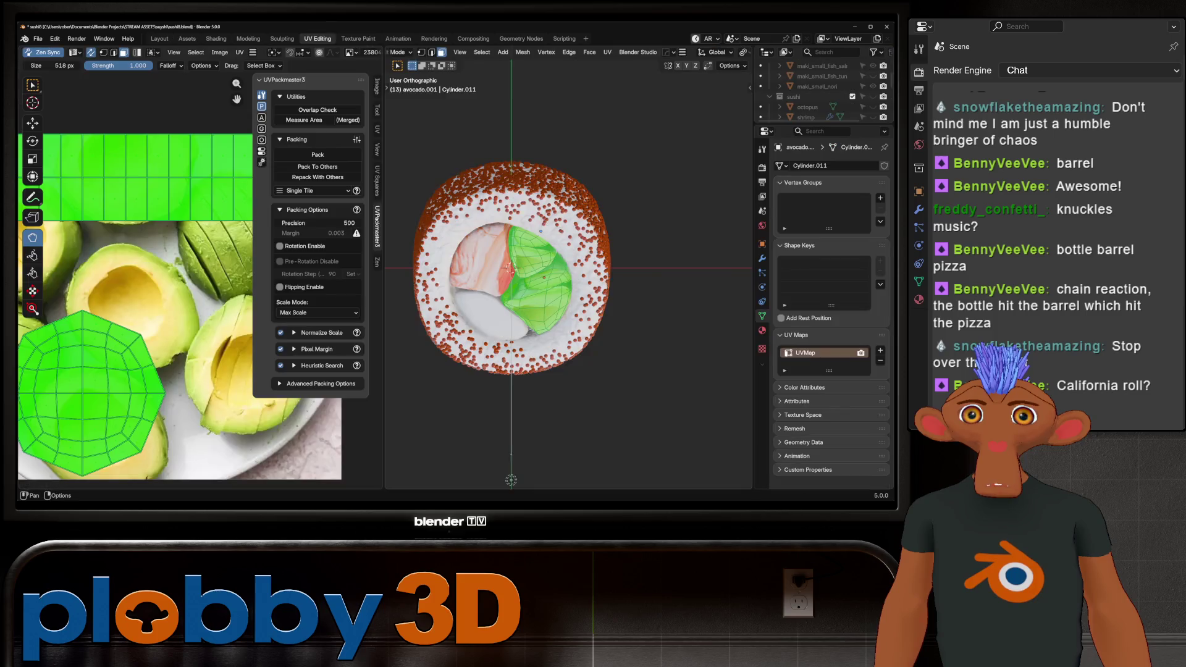
Project the avocado UVs from the top view and enlarge the islands over the avocado photo.
{"action": "key", "text": "KP_7"}
{"action": "key", "text": "u"}
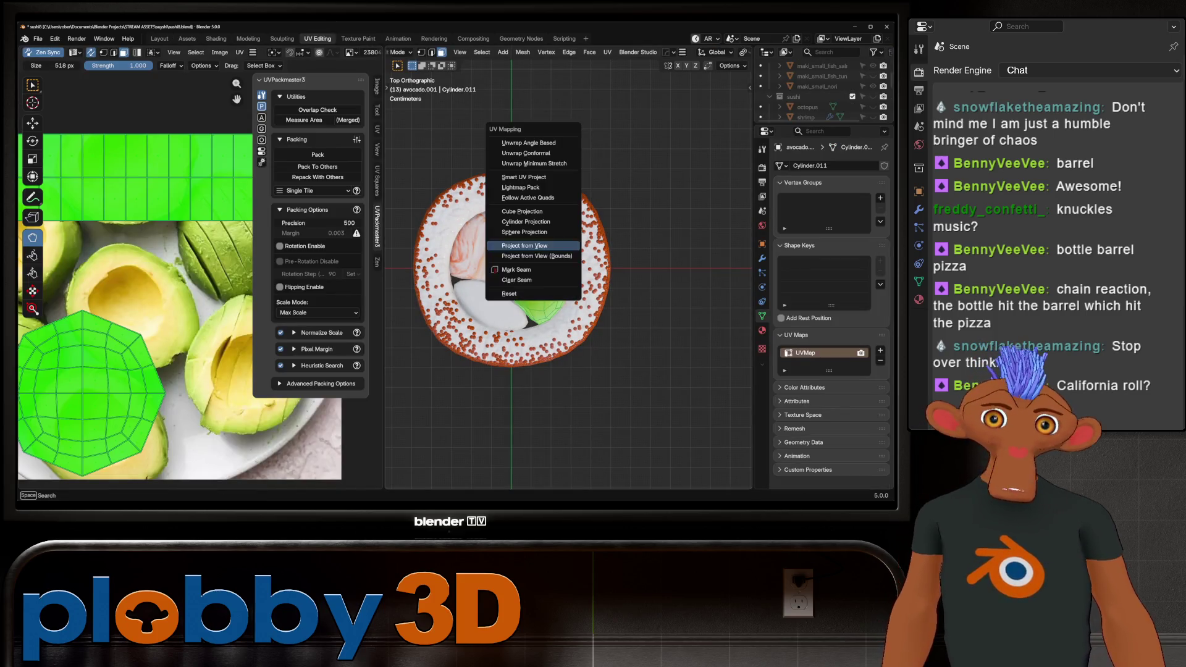
{"action": "left_click", "coordinate": [531, 250]}
{"action": "scroll", "coordinate": [128, 297], "scroll_direction": "down", "scroll_amount": 4}
{"action": "scroll", "coordinate": [128, 297], "scroll_direction": "up", "scroll_amount": 3}
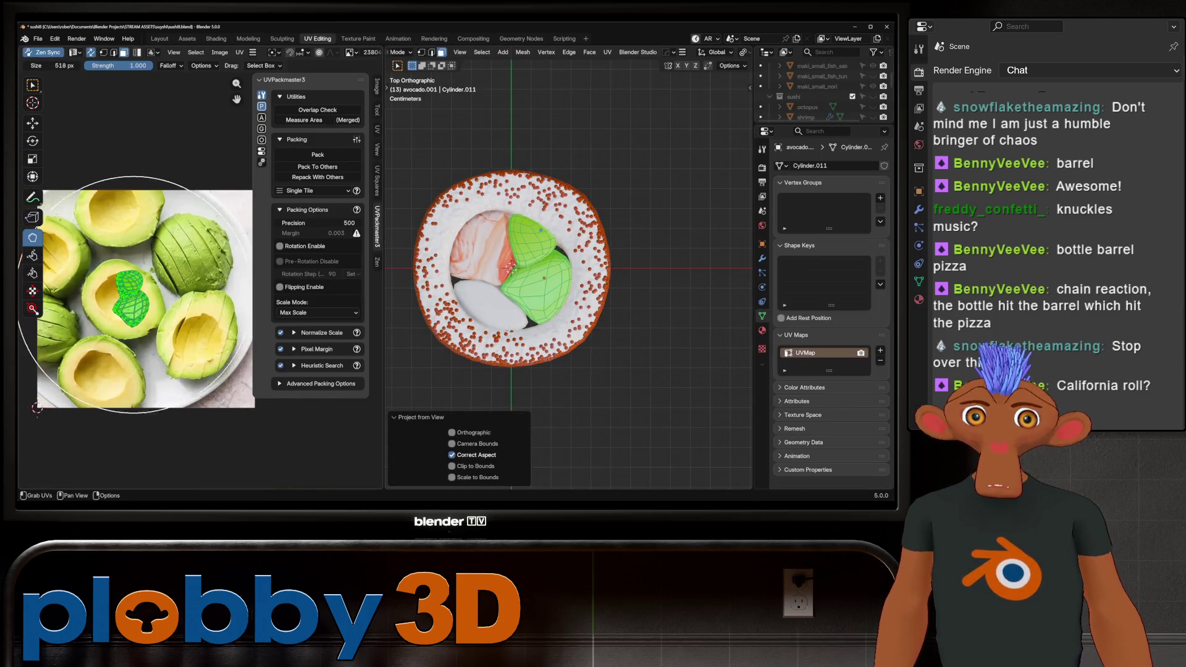
{"action": "key", "text": "w"}
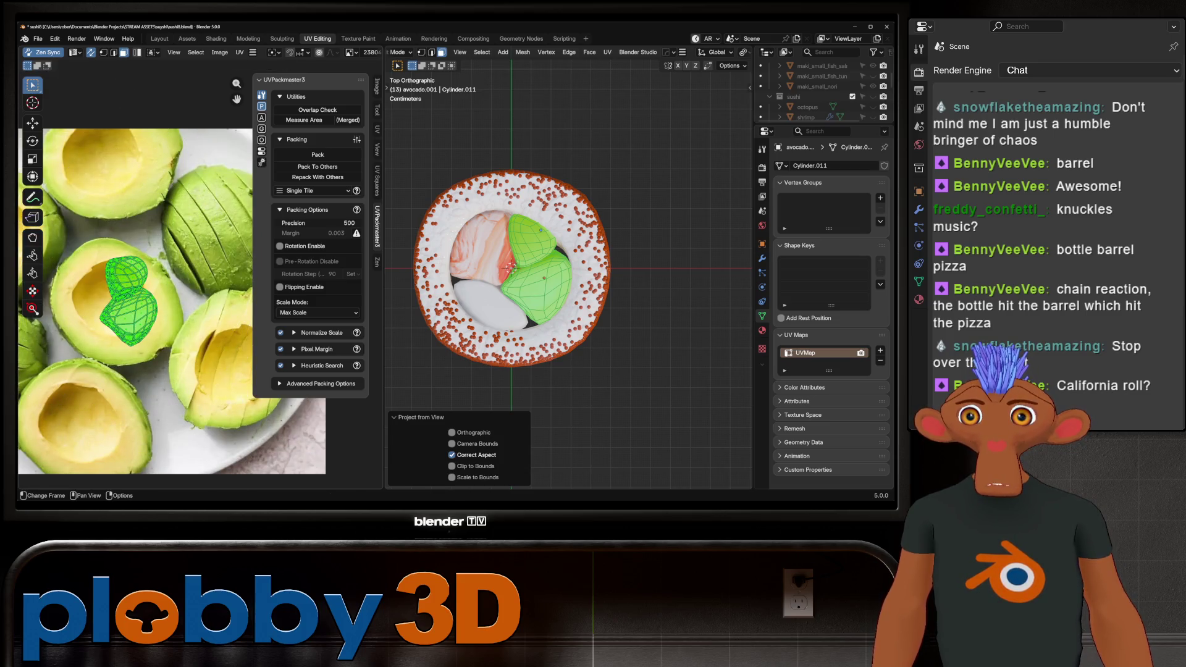
{"action": "key", "text": "s"}
{"action": "key", "text": "Return"}
Move and rotate the upper avocado UV island onto an avocado half in the photo.
{"action": "key", "text": "alt+a"}
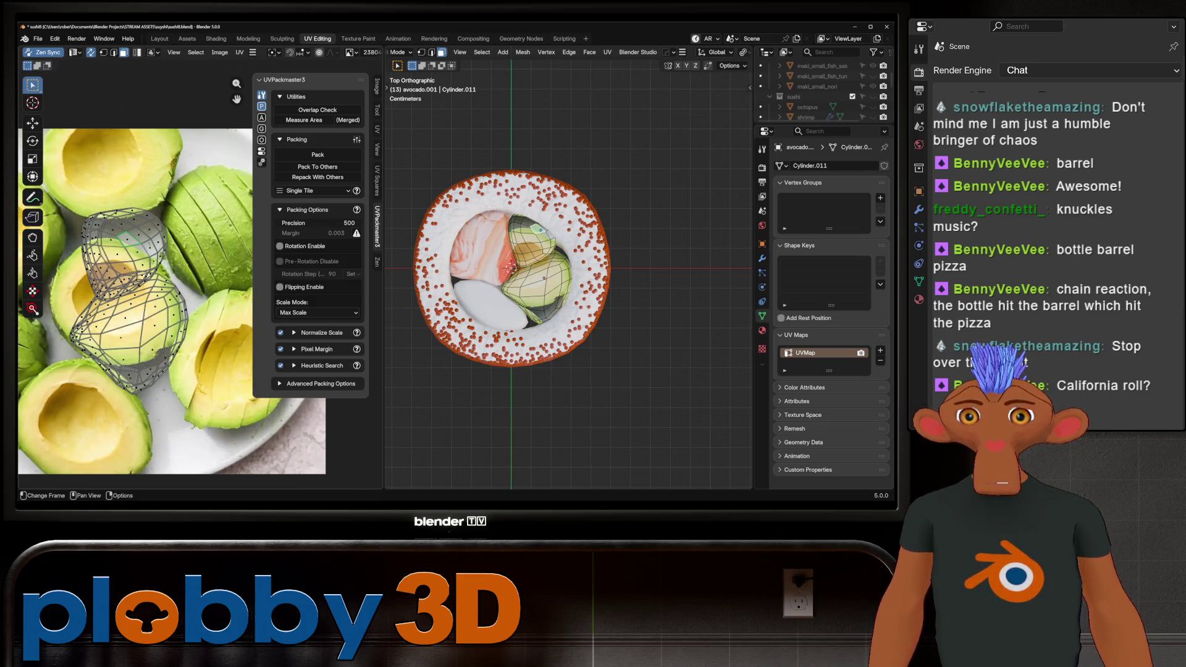
{"action": "key", "text": "l"}
{"action": "key", "text": "g"}
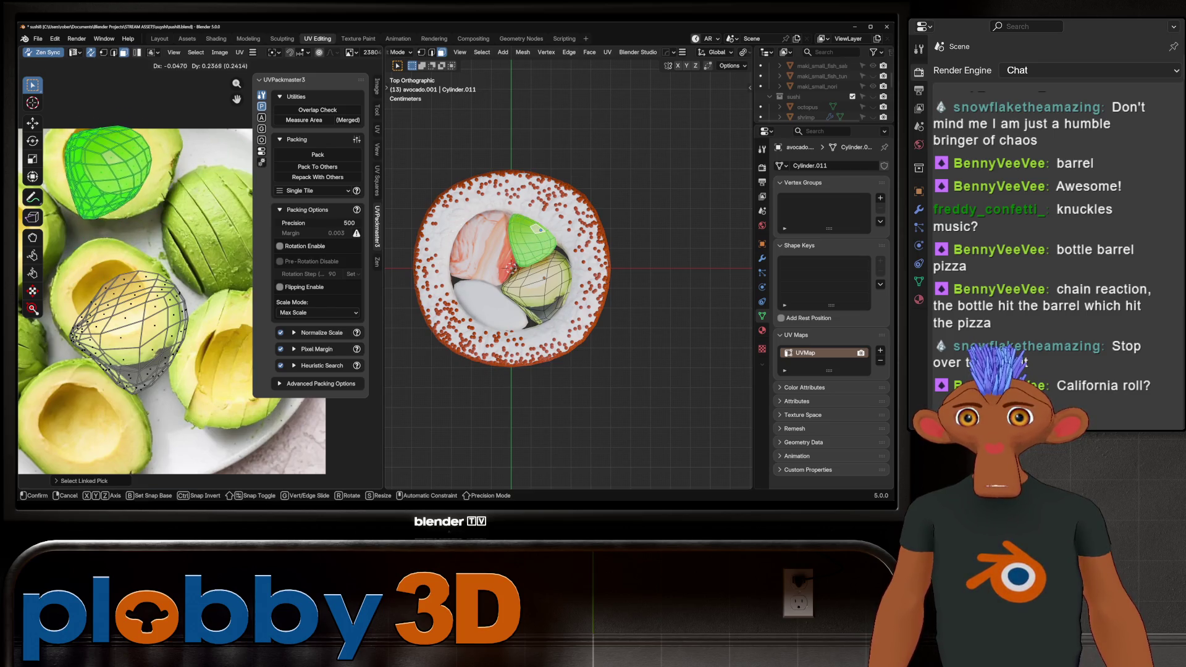
{"action": "key", "text": "Return"}
{"action": "key", "text": "r"}
{"action": "key", "text": "Return"}
{"action": "key", "text": "g"}
{"action": "key", "text": "Return"}
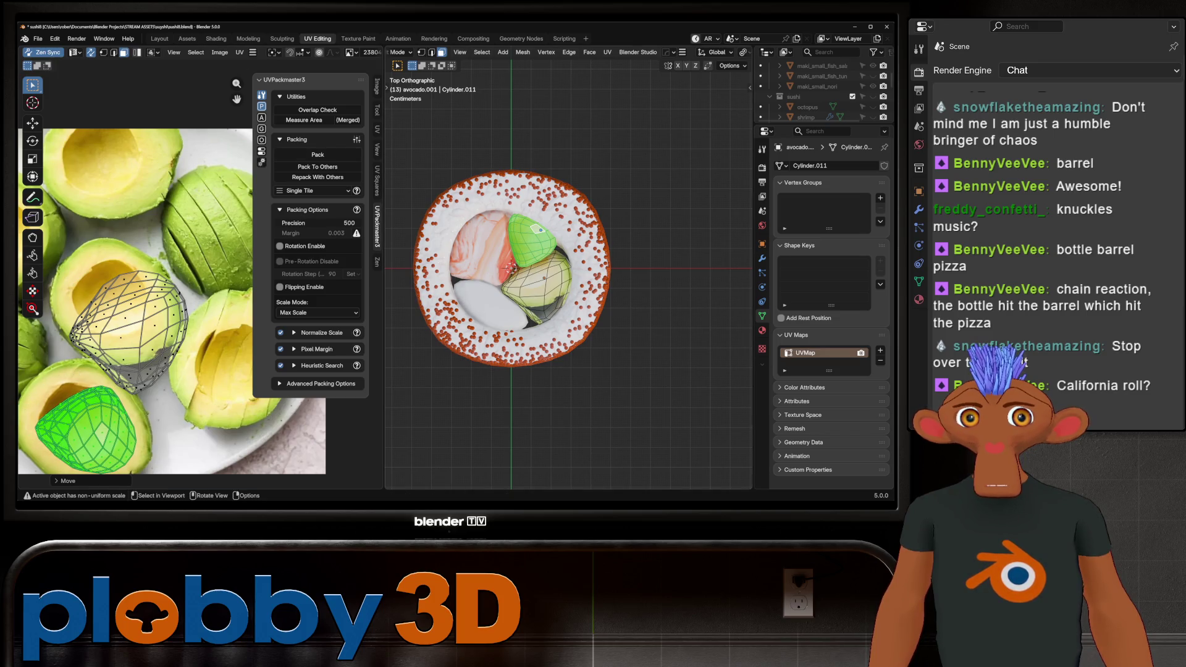
Rotate the other avocado UV island and shift it up-left, then check the texture in Object Mode.
{"action": "double_click", "coordinate": [130, 330]}
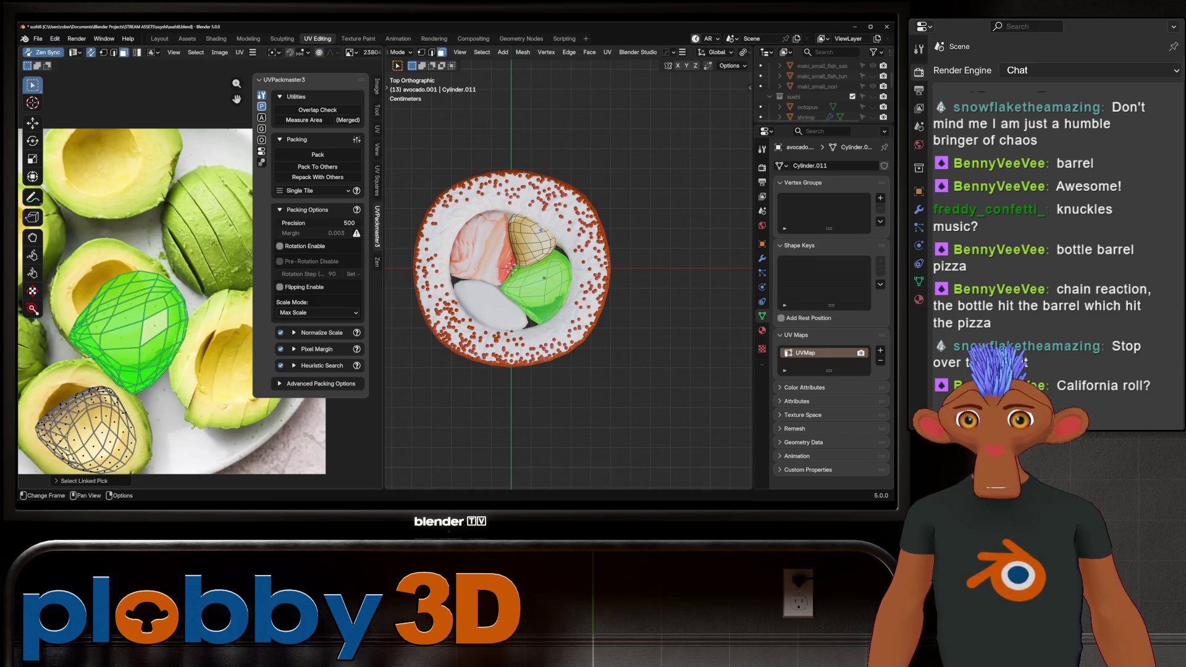
{"action": "key", "text": "r"}
{"action": "left_click", "coordinate": [176, 353]}
{"action": "key", "text": "g"}
{"action": "left_click", "coordinate": [156, 324]}
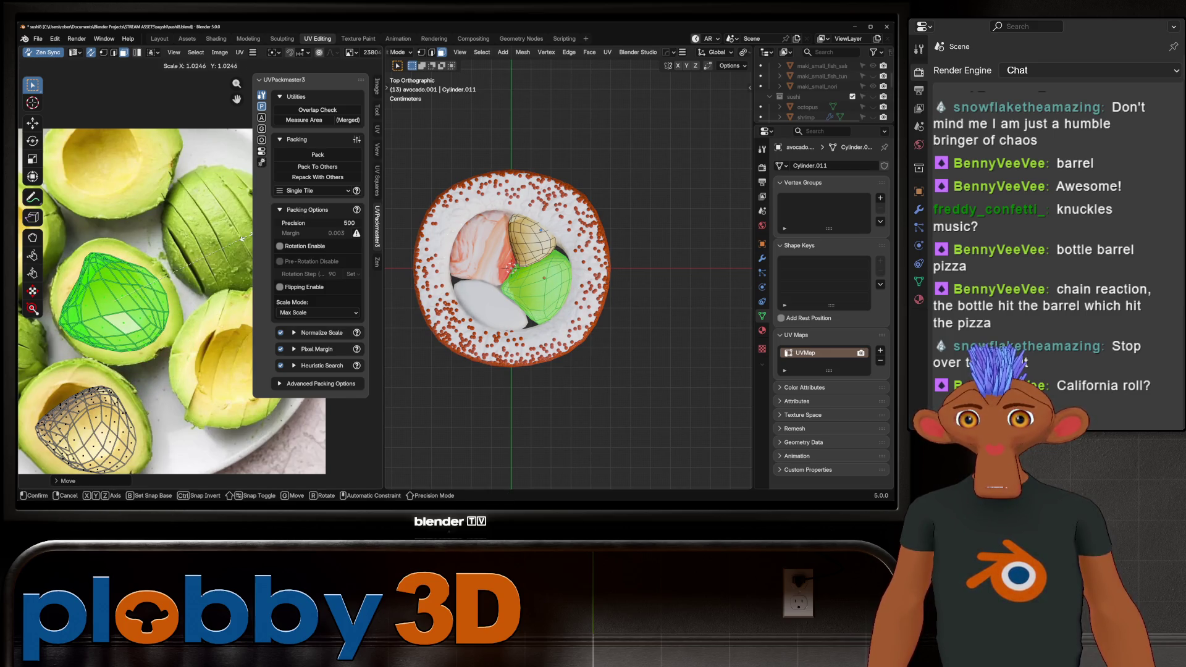
{"action": "key", "text": "Tab"}
{"action": "middle_click_drag", "start_coordinate": [556, 278], "coordinate": [562, 241]}
Shrink the small avocado UV island, move it across the photo and turn it upright.
{"action": "key", "text": "Tab"}
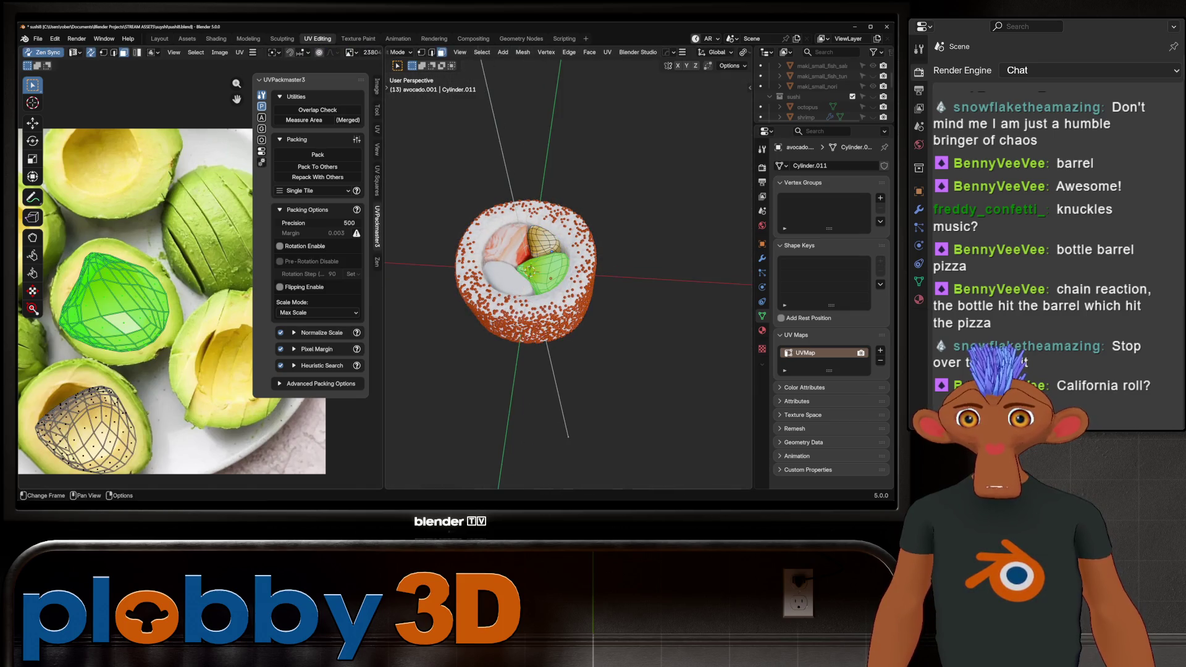
{"action": "key", "text": "s"}
{"action": "key", "text": "Return"}
{"action": "key", "text": "g"}
{"action": "key", "text": "Return"}
{"action": "key", "text": "r"}
{"action": "key", "text": "Escape"}
{"action": "key", "text": "r"}
{"action": "key", "text": "Escape"}
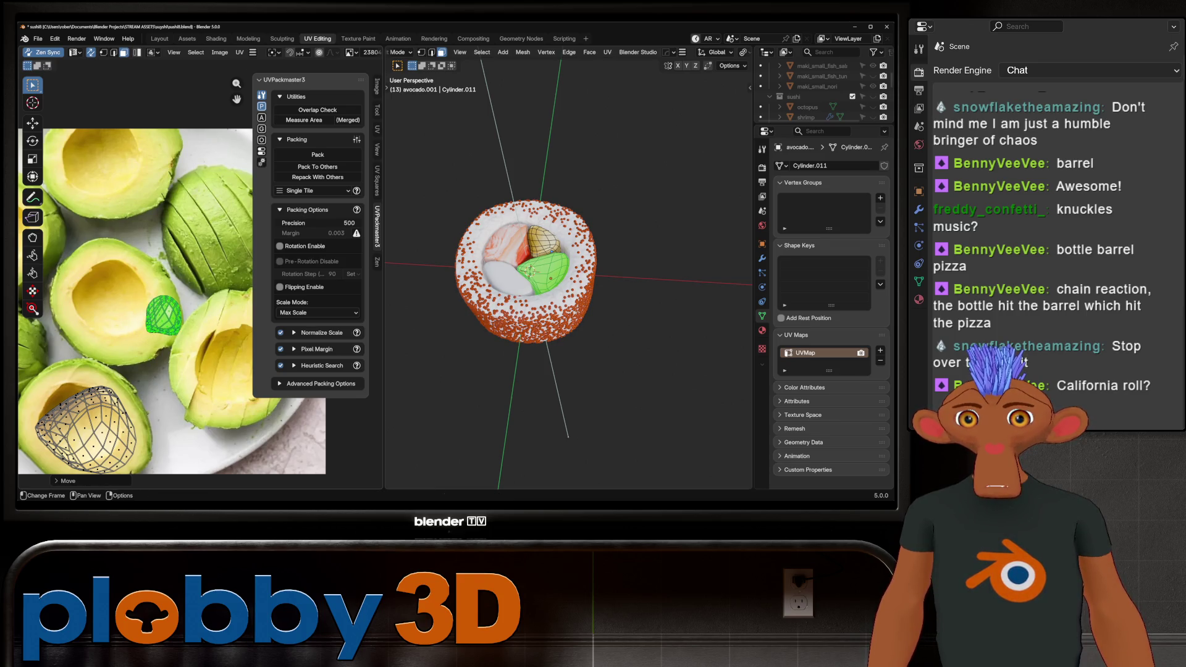
Shrink, move and rotate the large avocado UV island onto avocado flesh in the photo.
{"action": "key", "text": "l"}
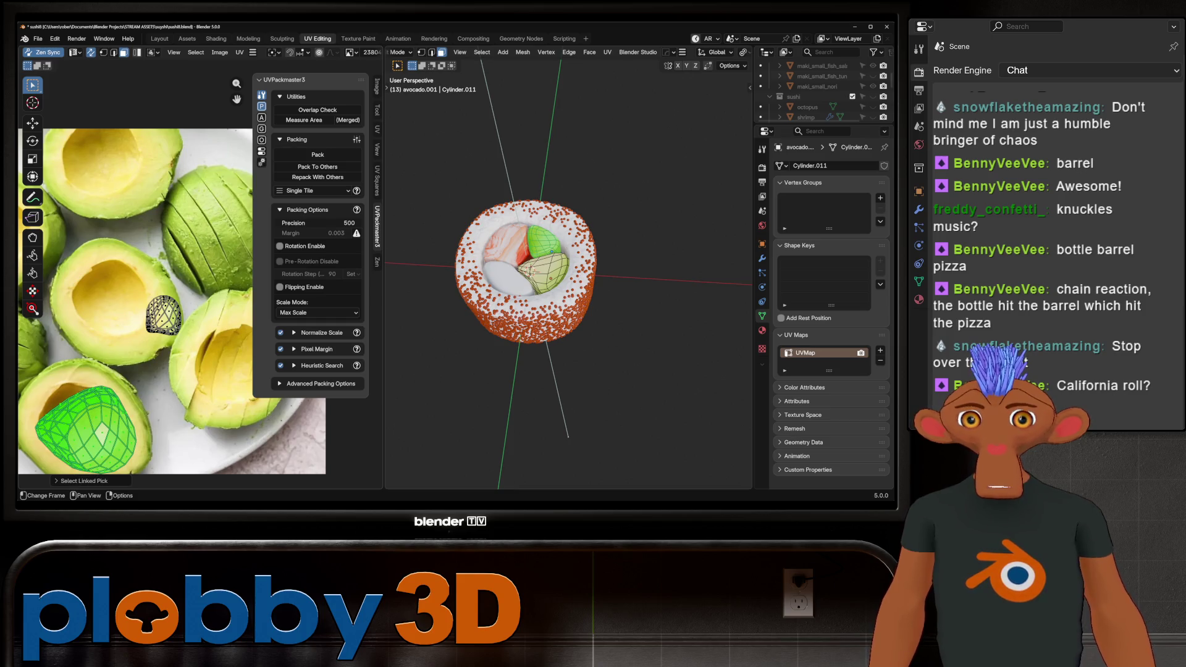
{"action": "left_click", "coordinate": [111, 440]}
{"action": "key", "text": "l"}
{"action": "key", "text": "s"}
{"action": "key", "text": "Return"}
{"action": "key", "text": "g"}
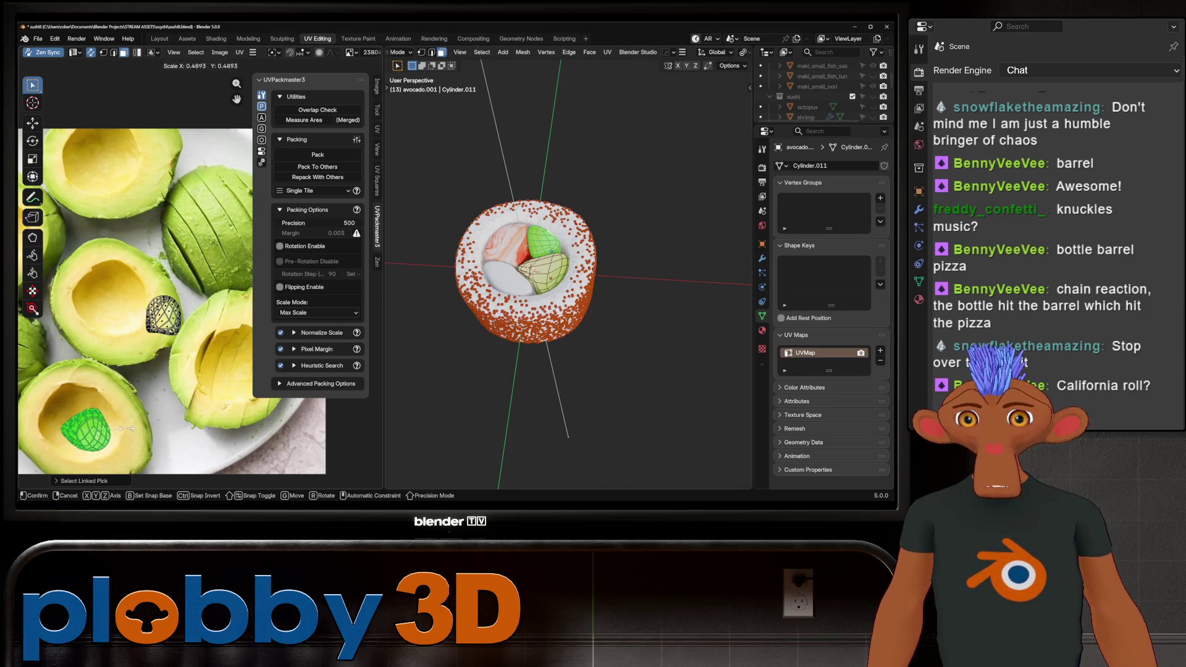
{"action": "left_click", "coordinate": [153, 425]}
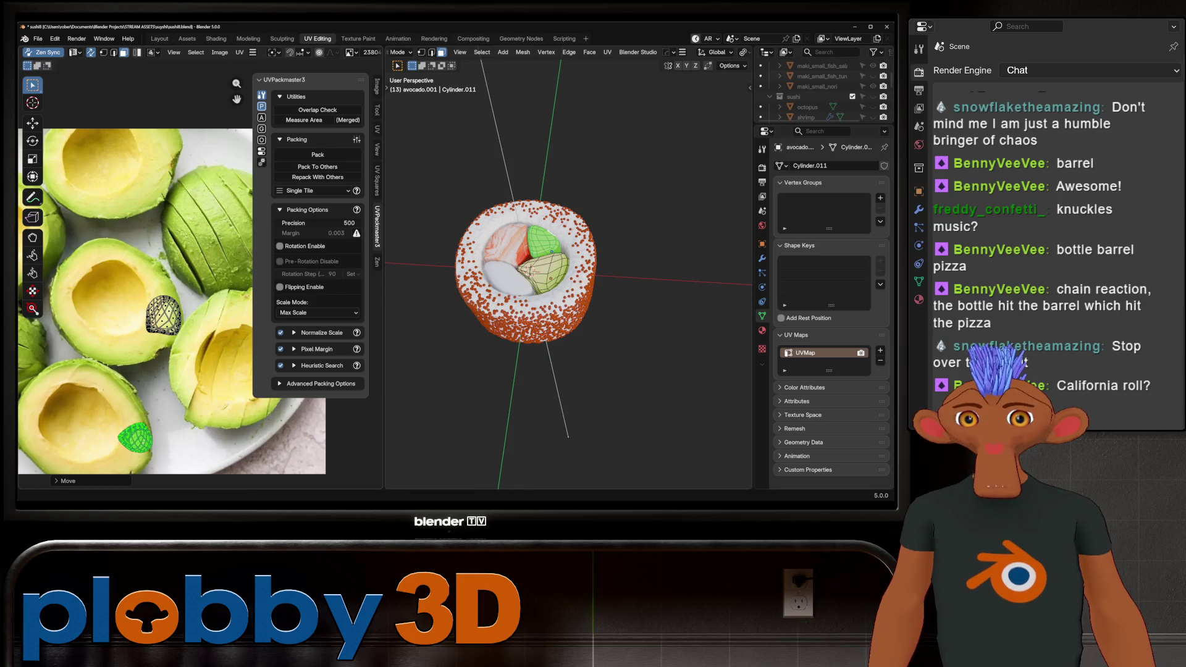
{"action": "key", "text": "r"}
{"action": "left_click", "coordinate": [153, 424]}
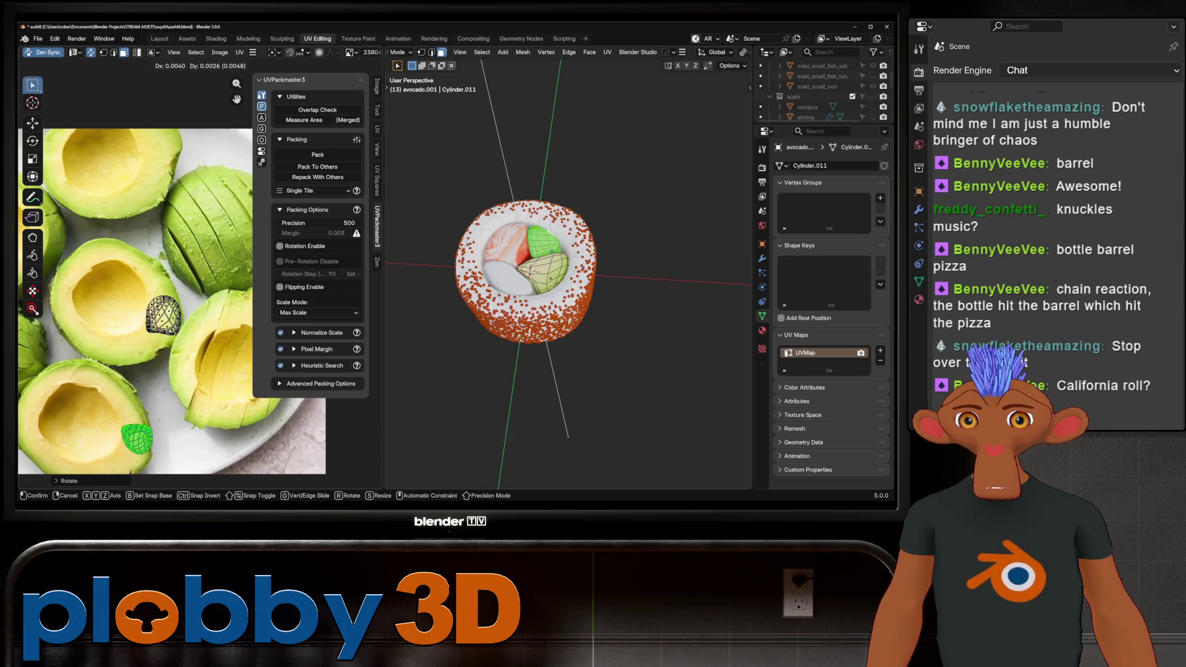
Return to Object Mode and inspect the green-yellow avocado fillings from the side.
{"action": "key", "text": "Tab"}
{"action": "mouse_move", "coordinate": [556, 277]}
{"action": "middle_mouse_down"}
{"action": "mouse_move", "coordinate": [574, 228]}
{"action": "mouse_move", "coordinate": [531, 321]}
{"action": "mouse_move", "coordinate": [556, 284]}
{"action": "mouse_move", "coordinate": [587, 284]}
{"action": "mouse_move", "coordinate": [568, 247]}
{"action": "mouse_move", "coordinate": [593, 259]}
{"action": "mouse_move", "coordinate": [575, 272]}
{"action": "middle_mouse_up"}
{"action": "scroll", "coordinate": [549, 253], "scroll_direction": "up", "scroll_amount": 5}
{"action": "scroll", "coordinate": [568, 275], "scroll_direction": "up", "scroll_amount": 5}
{"action": "scroll", "coordinate": [568, 275], "scroll_direction": "down", "scroll_amount": 8}
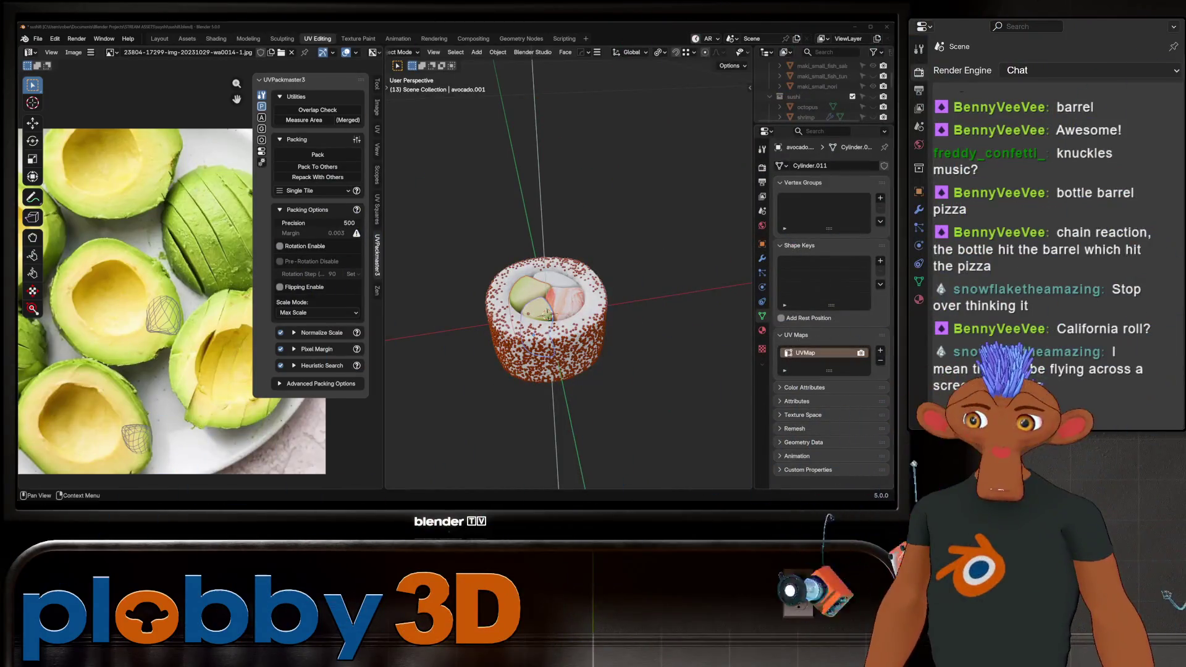
Give the cucumber new Material.004 with the cucumber photo as an Image Texture feeding Base Color.
{"action": "scroll", "coordinate": [545, 313], "scroll_direction": "up", "scroll_amount": 3}
{"action": "left_click", "coordinate": [543, 318]}
{"action": "middle_click_drag", "start_coordinate": [544, 318], "coordinate": [519, 312]}
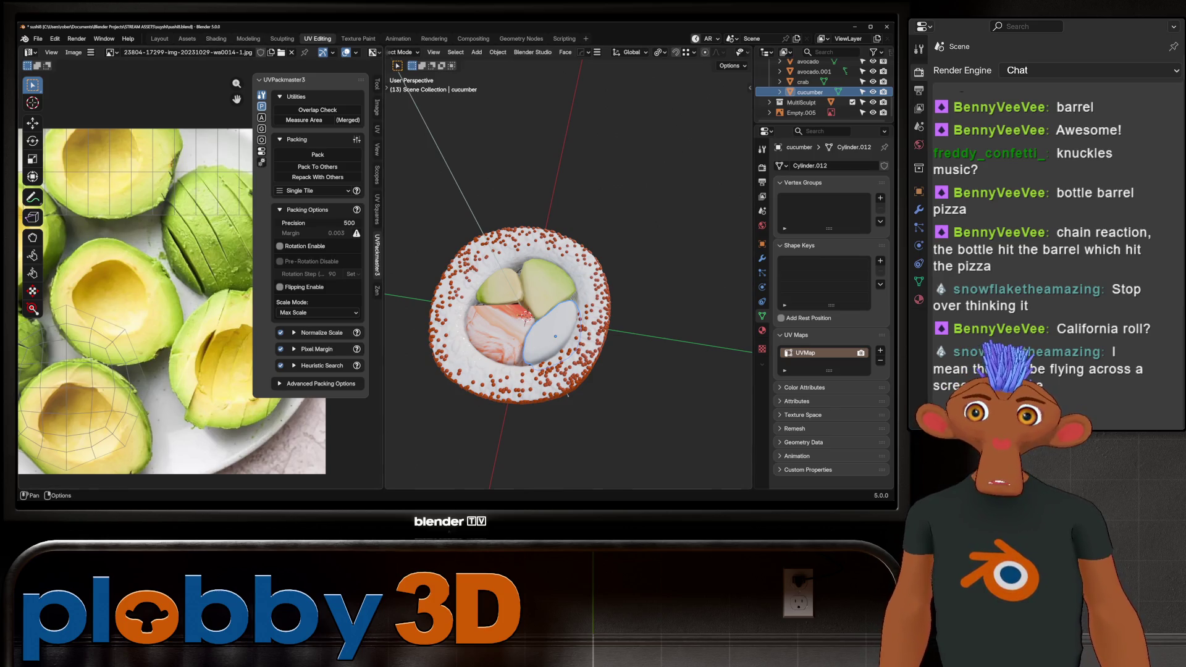
{"action": "left_click", "coordinate": [216, 38]}
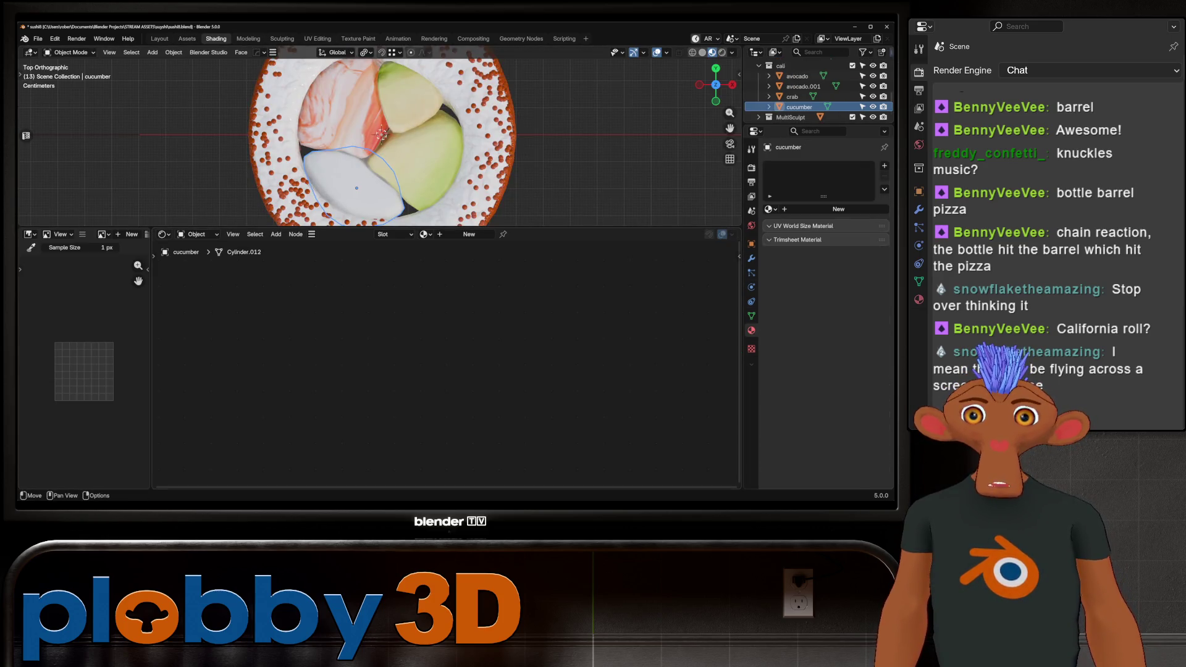
{"action": "left_click", "coordinate": [469, 234]}
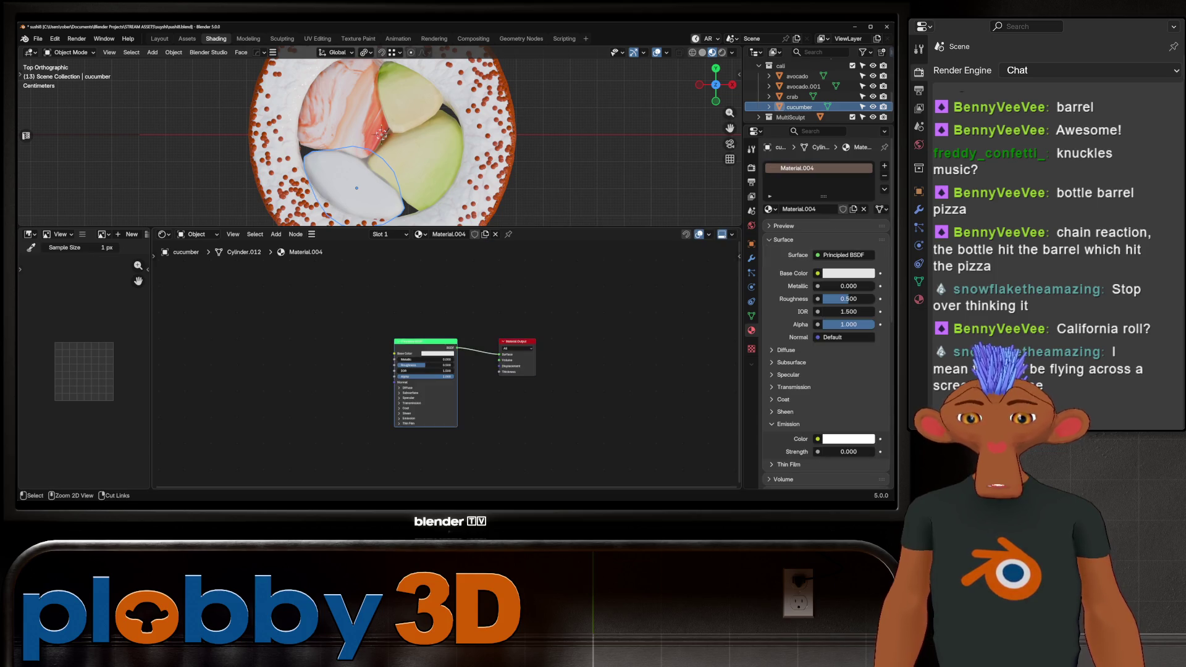
{"action": "key", "text": "ctrl+t"}
{"action": "left_click", "coordinate": [371, 371]}
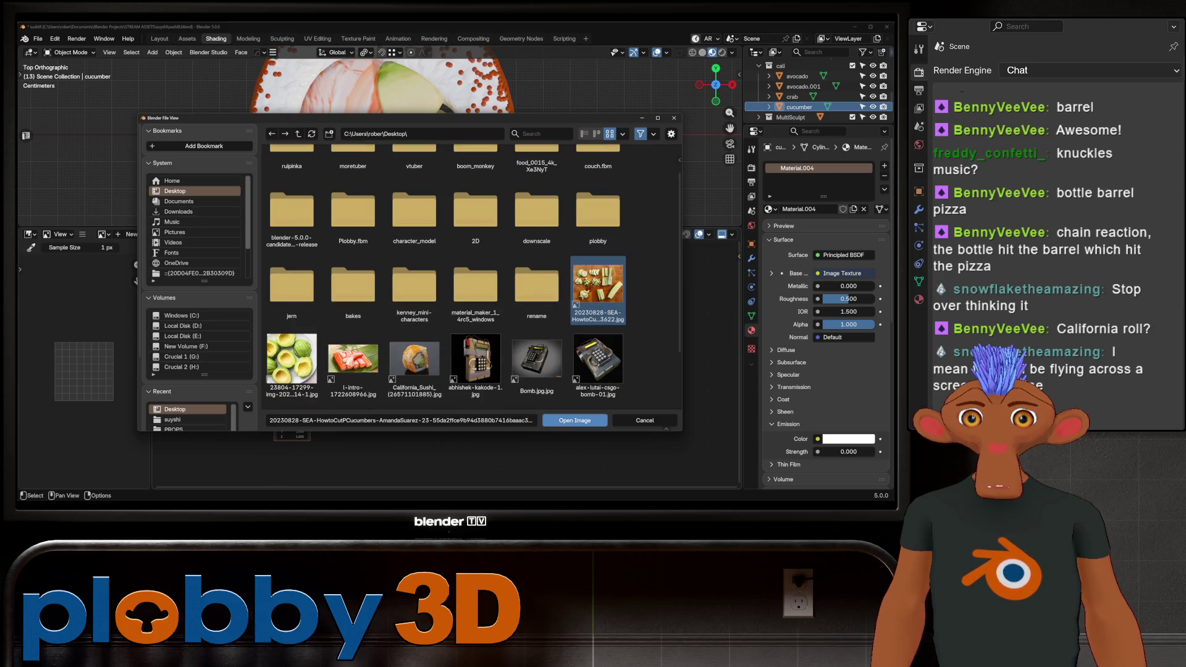
{"action": "left_click", "coordinate": [574, 420]}
{"action": "key", "text": "Tab"}
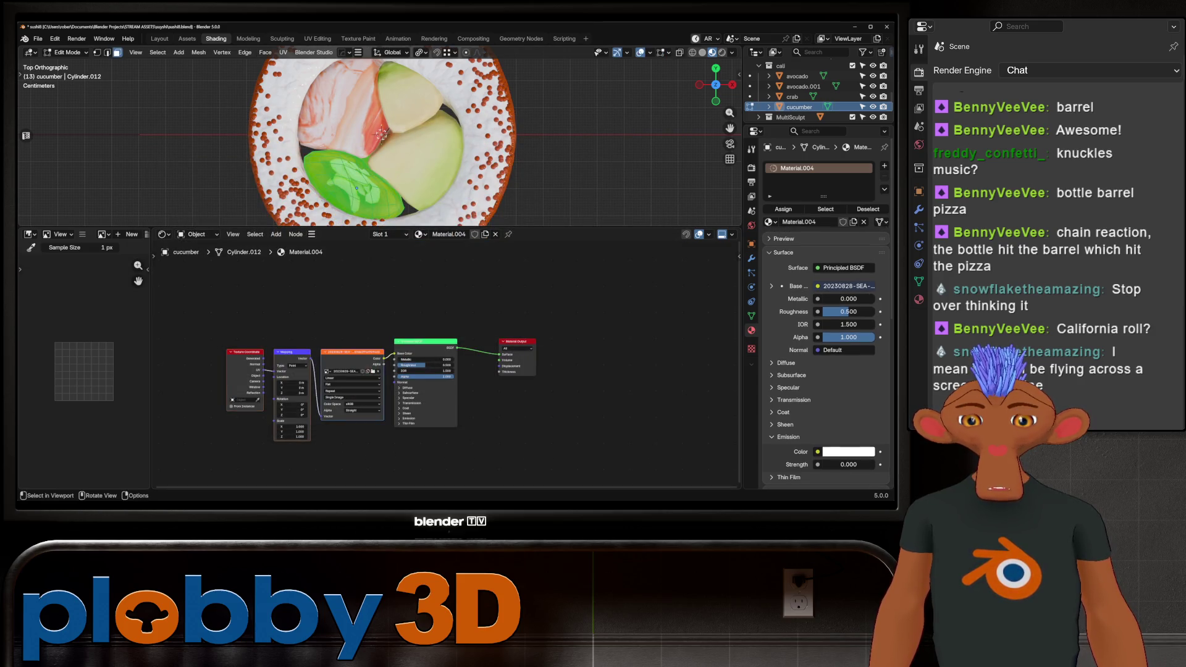
Project the cucumber UVs from view and move the island onto the diced cucumber in the photo.
{"action": "key", "text": "u"}
{"action": "left_click", "coordinate": [371, 213]}
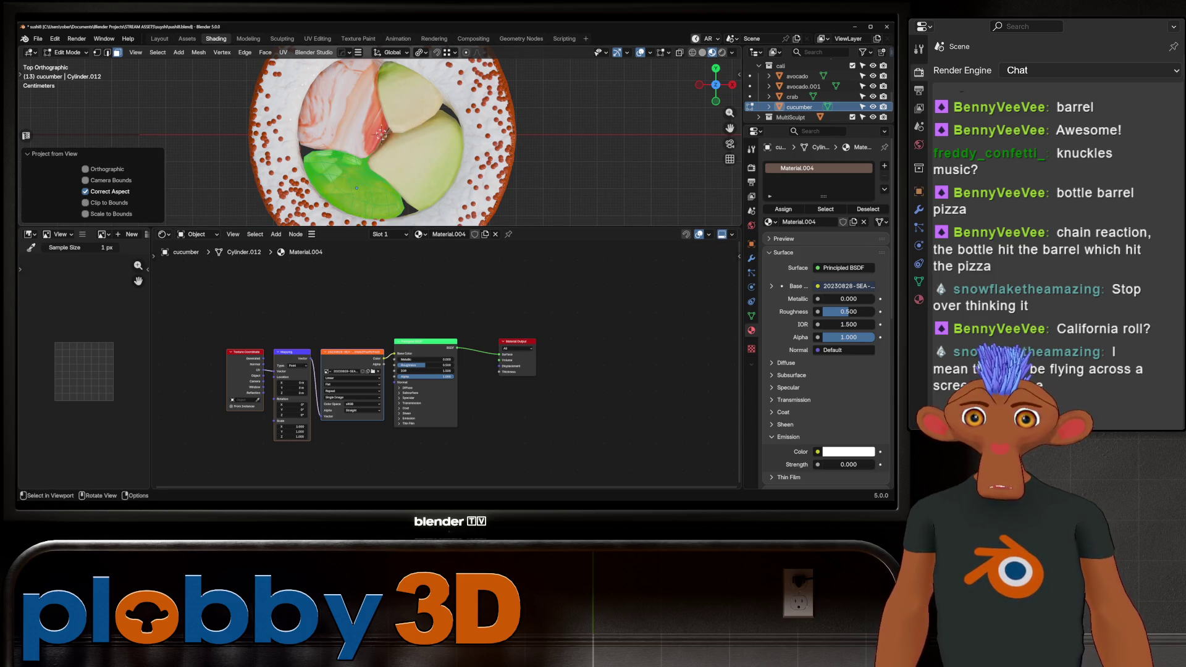
{"action": "left_click", "coordinate": [317, 38]}
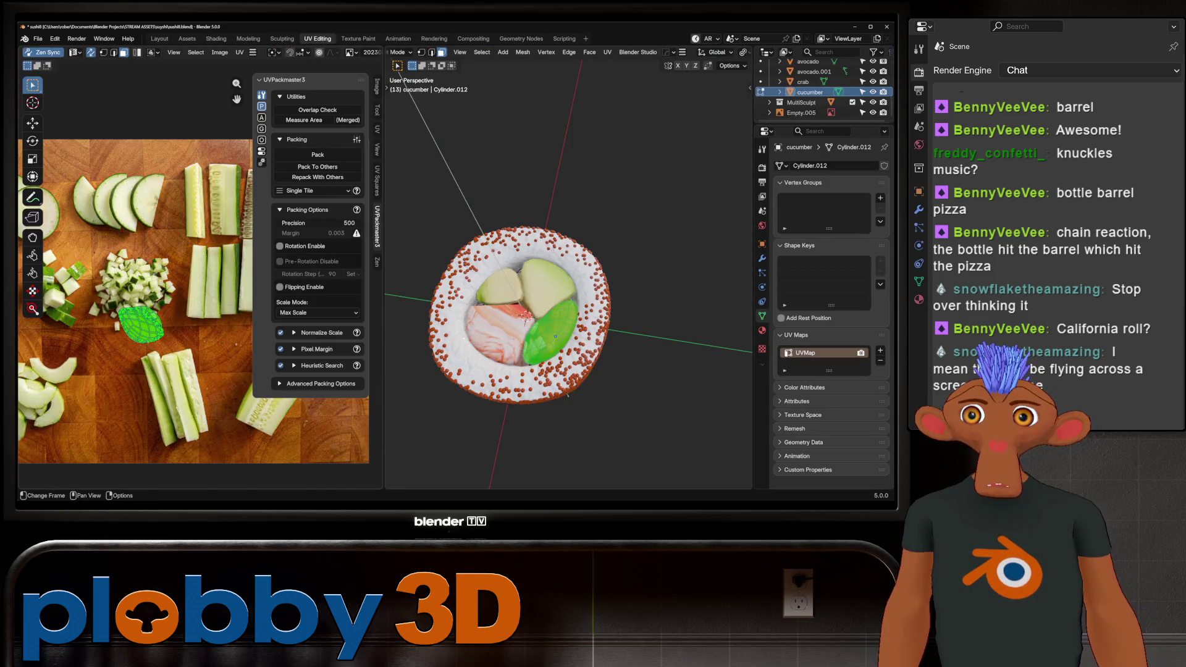
{"action": "key", "text": "g"}
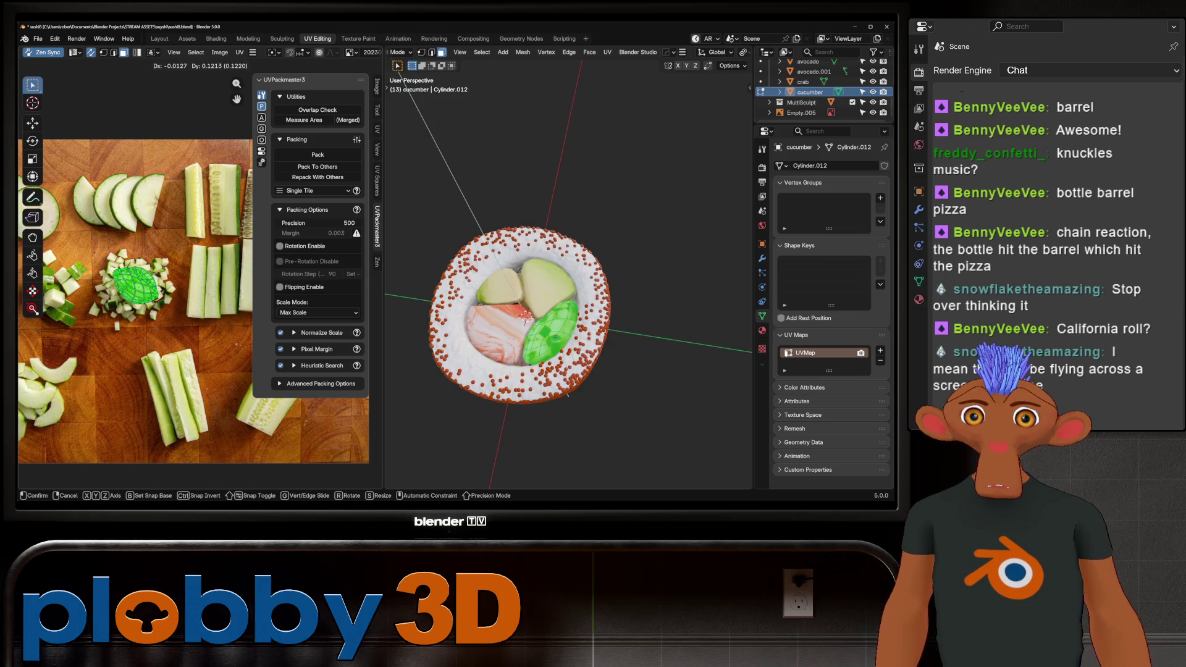
{"action": "key", "text": "Return"}
{"action": "key", "text": "Tab"}
Return to the Layout workspace and view the textured fillings from the side.
{"action": "mouse_move", "coordinate": [555, 278]}
{"action": "middle_mouse_down"}
{"action": "mouse_move", "coordinate": [612, 253]}
{"action": "mouse_move", "coordinate": [604, 201]}
{"action": "mouse_move", "coordinate": [598, 290]}
{"action": "middle_mouse_up"}
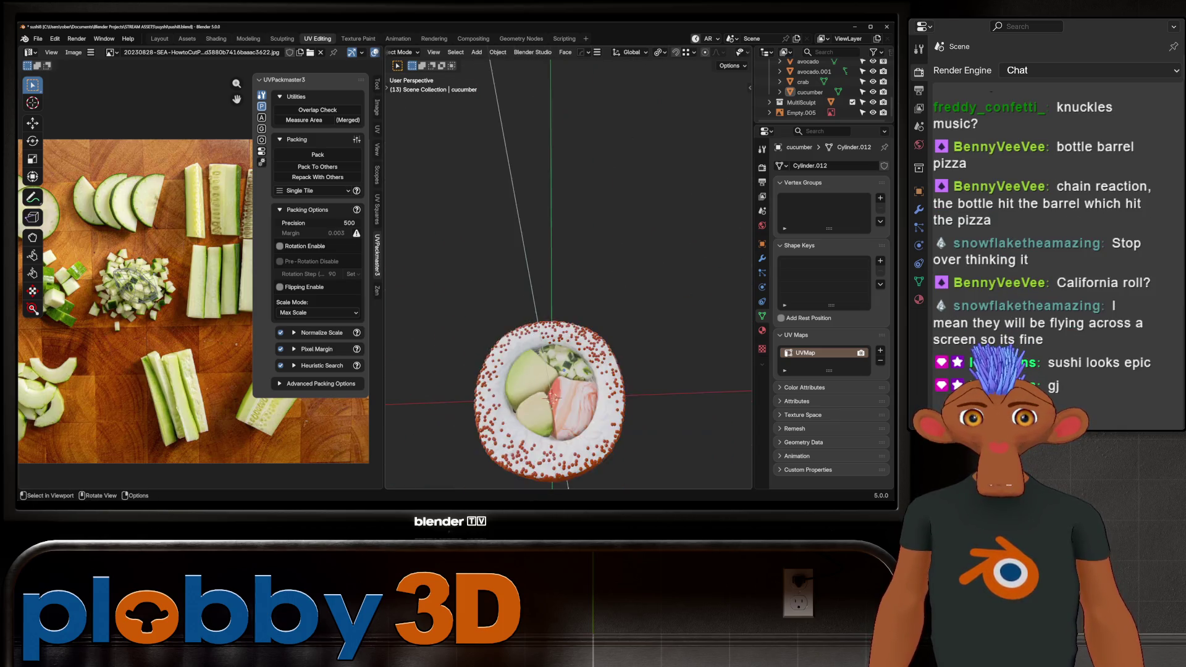
{"action": "scroll", "coordinate": [421, 76], "scroll_direction": "down", "scroll_amount": 4}
{"action": "key", "text": "shift"}
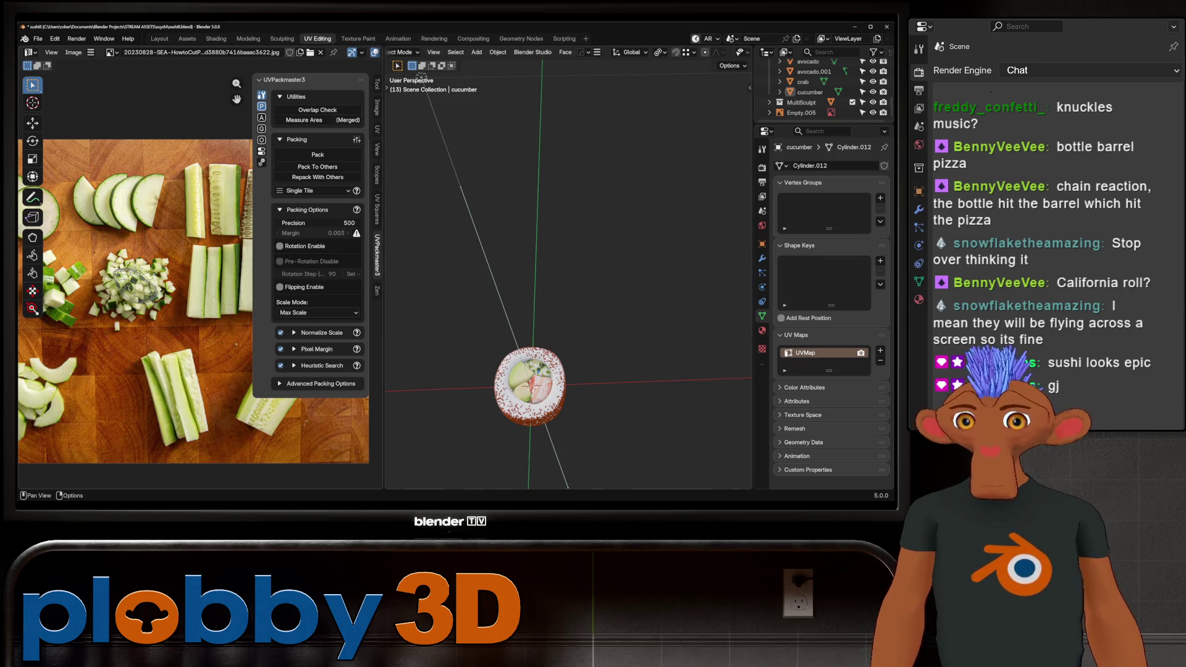
{"action": "mouse_move", "coordinate": [421, 76]}
{"action": "middle_mouse_down"}
{"action": "mouse_move", "coordinate": [426, 58]}
{"action": "mouse_move", "coordinate": [435, 74]}
{"action": "middle_mouse_up"}
{"action": "left_click", "coordinate": [159, 38]}
{"action": "scroll", "coordinate": [378, 265], "scroll_direction": "down", "scroll_amount": 2}
{"action": "middle_click_drag", "start_coordinate": [378, 265], "coordinate": [381, 371]}
{"action": "scroll", "coordinate": [380, 284], "scroll_direction": "up", "scroll_amount": 2}
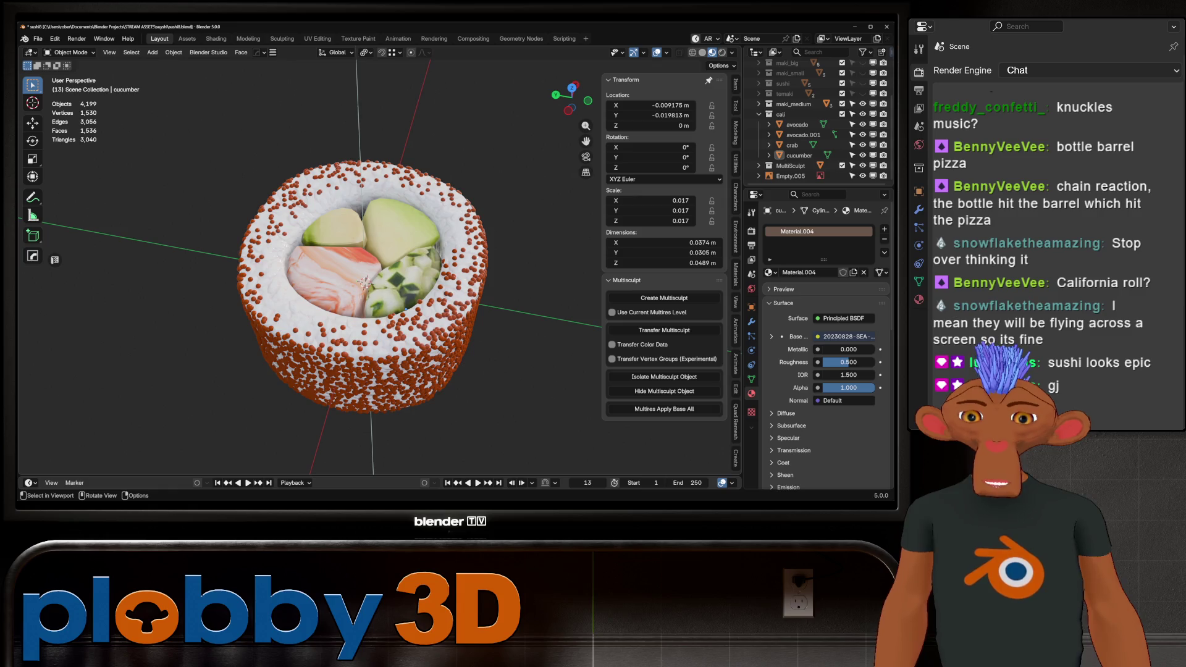
Select both avocado pieces, the crab and the cucumber fillings.
{"action": "mouse_move", "coordinate": [382, 370]}
{"action": "middle_mouse_down"}
{"action": "mouse_move", "coordinate": [387, 444]}
{"action": "mouse_move", "coordinate": [390, 327]}
{"action": "mouse_move", "coordinate": [394, 395]}
{"action": "middle_mouse_up"}
{"action": "mouse_move", "coordinate": [399, 294]}
{"action": "middle_mouse_down"}
{"action": "mouse_move", "coordinate": [399, 253]}
{"action": "mouse_move", "coordinate": [399, 290]}
{"action": "mouse_move", "coordinate": [395, 260]}
{"action": "mouse_move", "coordinate": [432, 241]}
{"action": "mouse_move", "coordinate": [432, 266]}
{"action": "mouse_move", "coordinate": [440, 207]}
{"action": "mouse_move", "coordinate": [432, 259]}
{"action": "middle_mouse_up"}
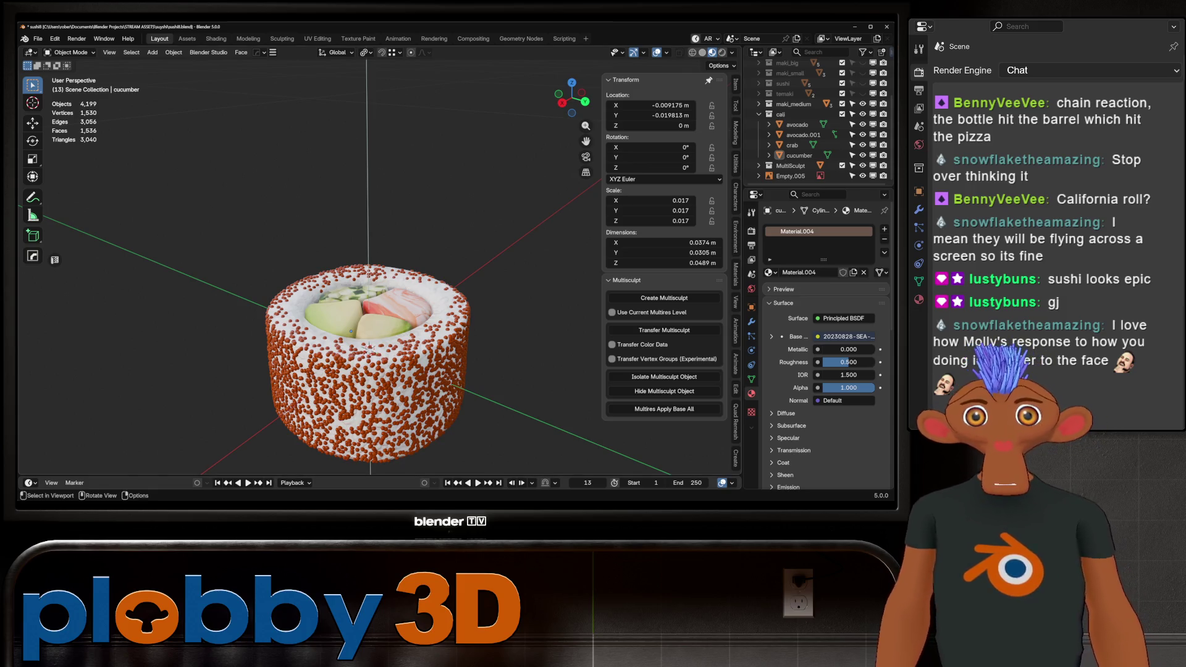
{"action": "scroll", "coordinate": [518, 344], "scroll_direction": "up", "scroll_amount": 4}
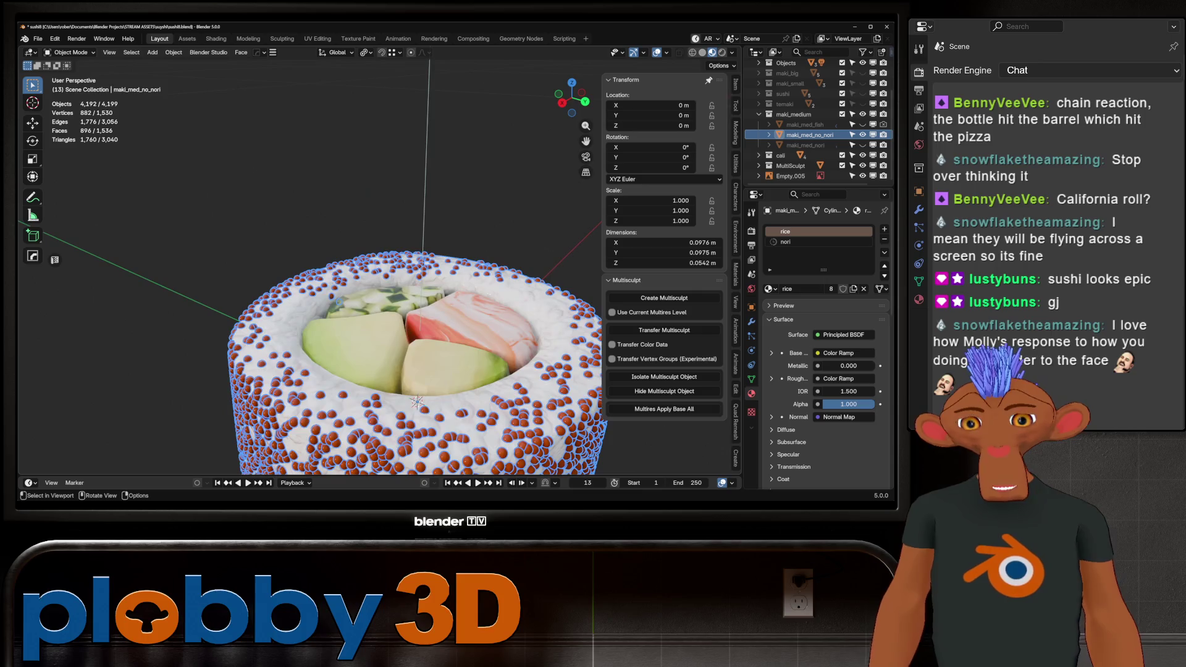
{"action": "left_click", "coordinate": [185, 265]}
{"action": "left_click", "coordinate": [254, 322], "text": "shift"}
{"action": "left_click", "coordinate": [254, 322], "text": "shift"}
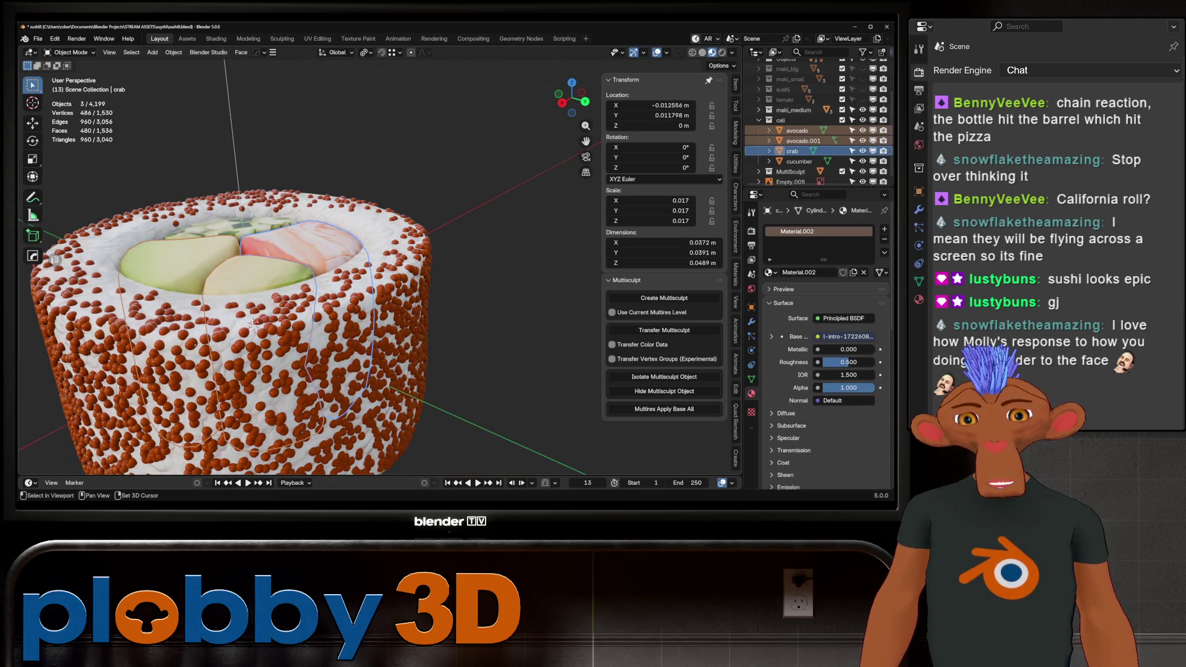
{"action": "left_click", "coordinate": [255, 323], "text": "shift"}
Scale the selected fillings about 1.063 along Z, then deselect everything.
{"action": "key", "text": "s"}
{"action": "key", "text": "shift+z"}
{"action": "right_click", "coordinate": [254, 323]}
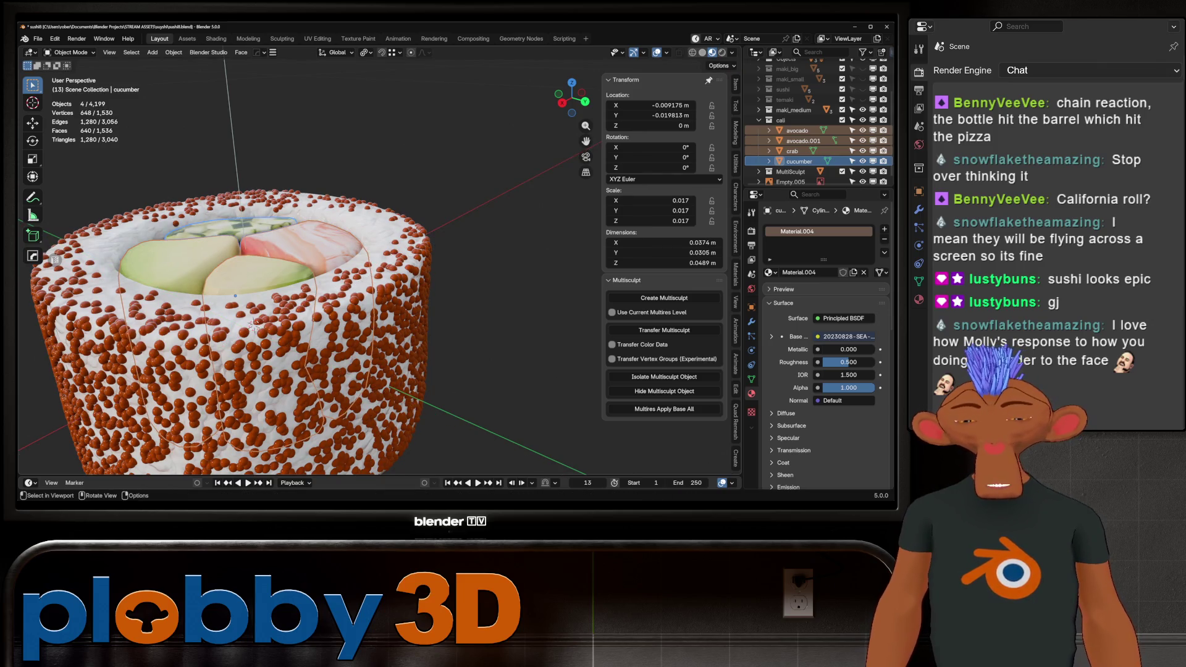
{"action": "key", "text": "r"}
{"action": "key", "text": "z"}
{"action": "key", "text": "Escape"}
{"action": "key", "text": "s"}
{"action": "key", "text": "z"}
{"action": "left_click", "coordinate": [248, 316]}
{"action": "scroll", "coordinate": [245, 311], "scroll_direction": "down", "scroll_amount": 2}
{"action": "mouse_move", "coordinate": [246, 311]}
{"action": "middle_mouse_down"}
{"action": "mouse_move", "coordinate": [253, 377]}
{"action": "mouse_move", "coordinate": [278, 318]}
{"action": "mouse_move", "coordinate": [360, 343]}
{"action": "mouse_move", "coordinate": [363, 290]}
{"action": "middle_mouse_up"}
{"action": "key", "text": "alt+a"}
{"action": "scroll", "coordinate": [265, 333], "scroll_direction": "down", "scroll_amount": 3}
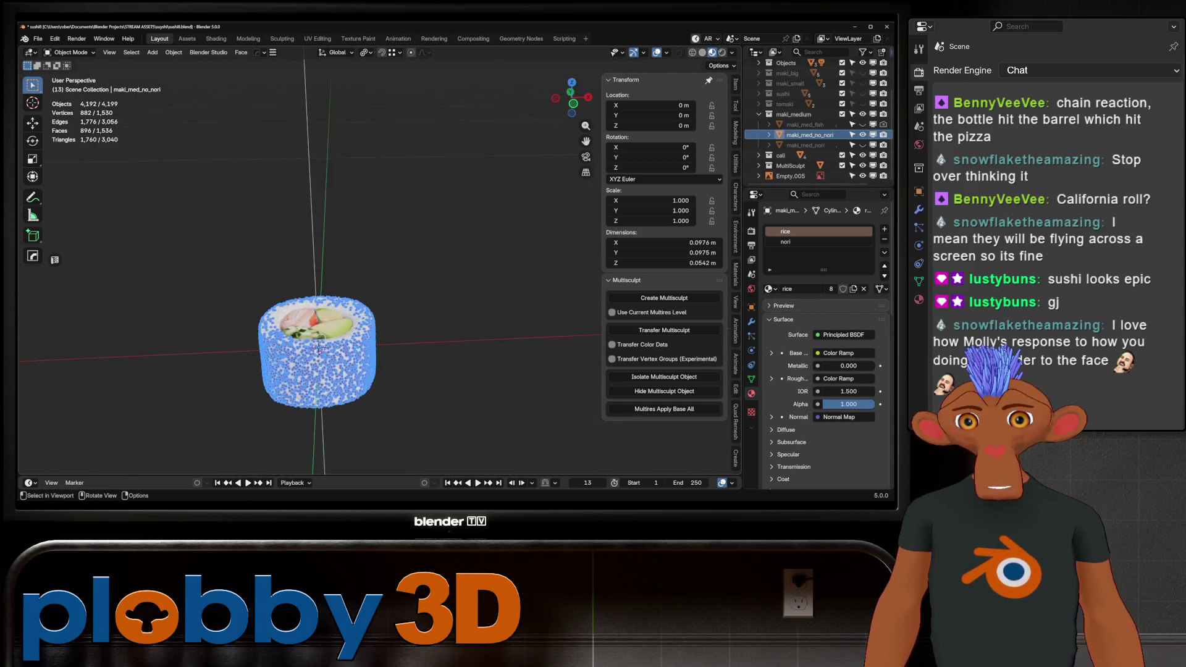
{"action": "key", "text": "alt+a"}
{"action": "middle_click_drag", "start_coordinate": [358, 302], "coordinate": [374, 266]}
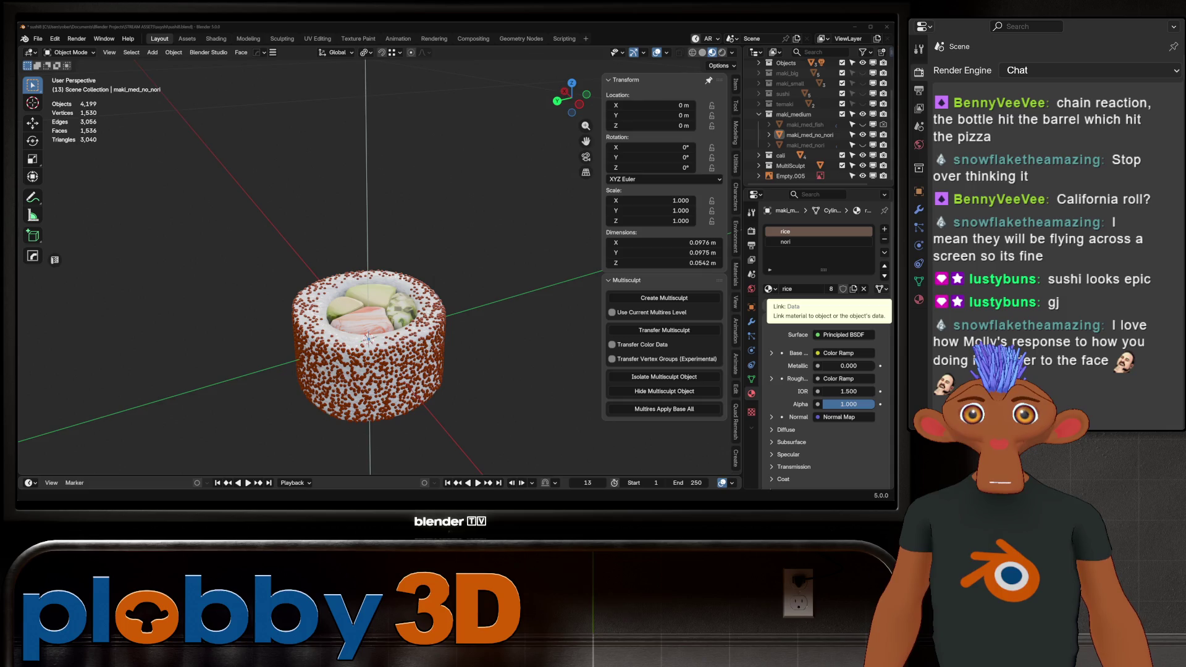
{"action": "mouse_move", "coordinate": [370, 259]}
{"action": "middle_mouse_down"}
{"action": "mouse_move", "coordinate": [376, 334]}
{"action": "mouse_move", "coordinate": [384, 259]}
{"action": "mouse_move", "coordinate": [391, 315]}
{"action": "middle_mouse_up"}
{"action": "scroll", "coordinate": [395, 277], "scroll_direction": "down", "scroll_amount": 2}
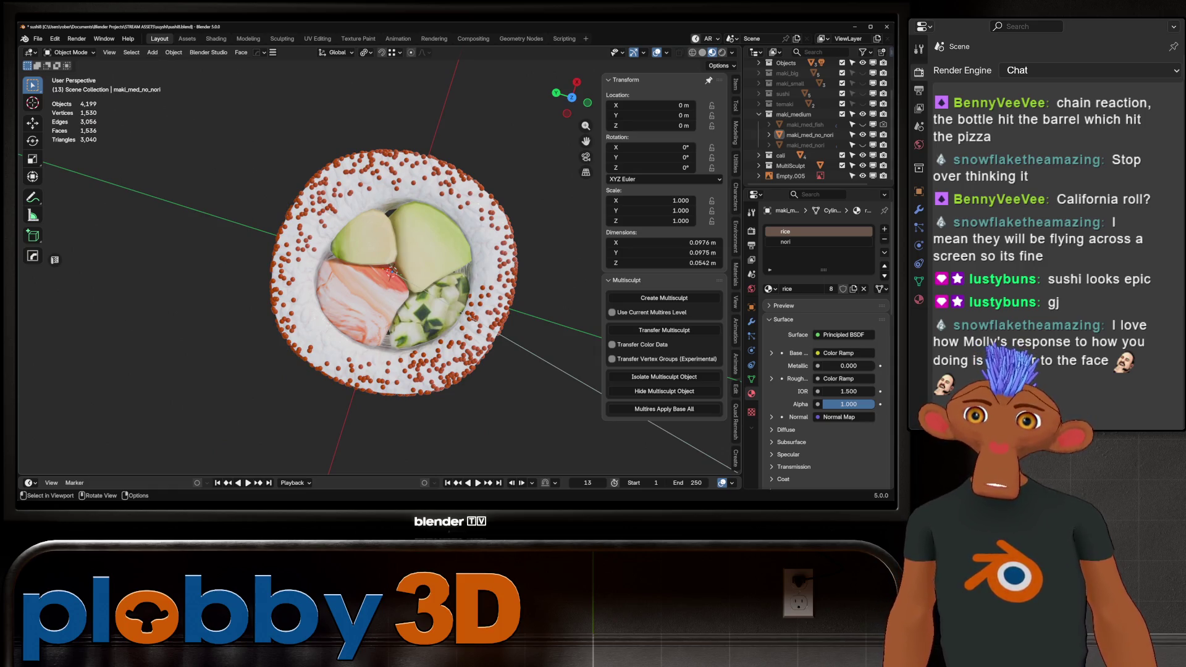
{"action": "middle_click_drag", "start_coordinate": [391, 275], "coordinate": [391, 235]}
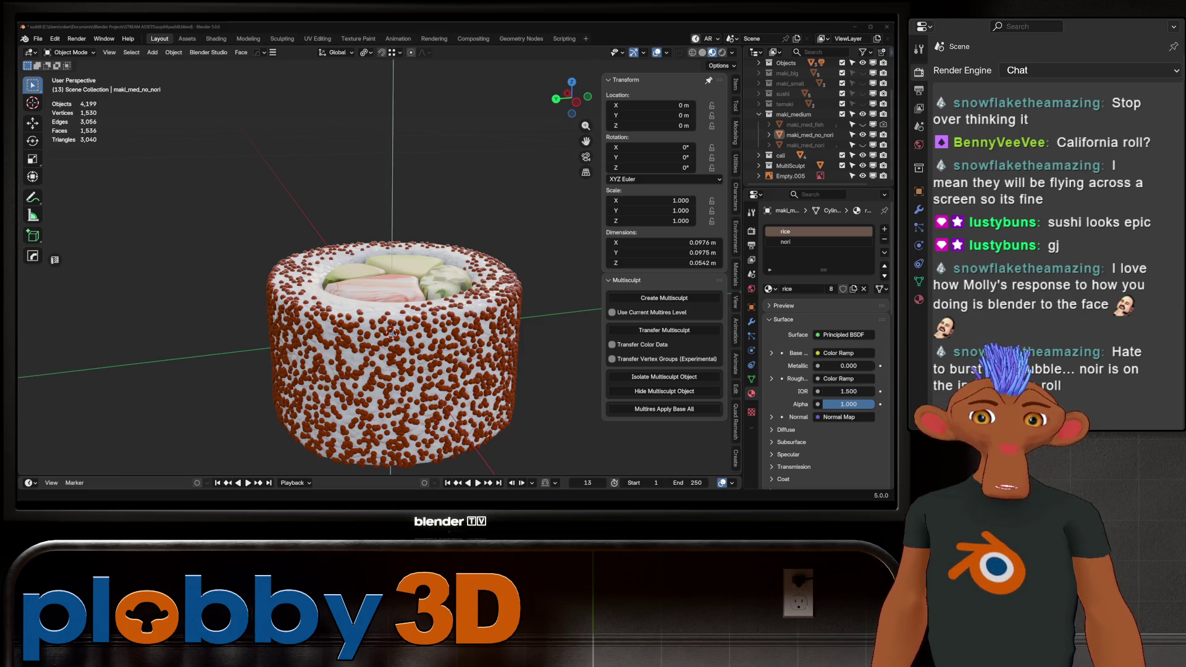
{"action": "middle_click_drag", "start_coordinate": [392, 333], "coordinate": [402, 270]}
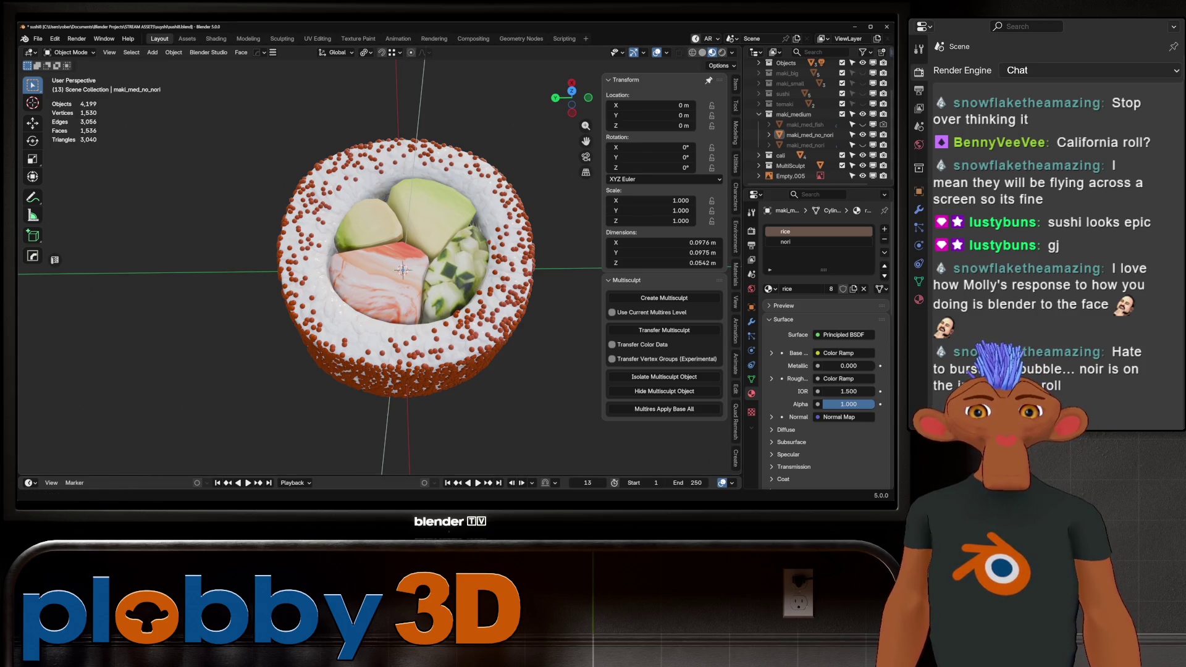
{"action": "middle_click_drag", "start_coordinate": [402, 270], "coordinate": [407, 346]}
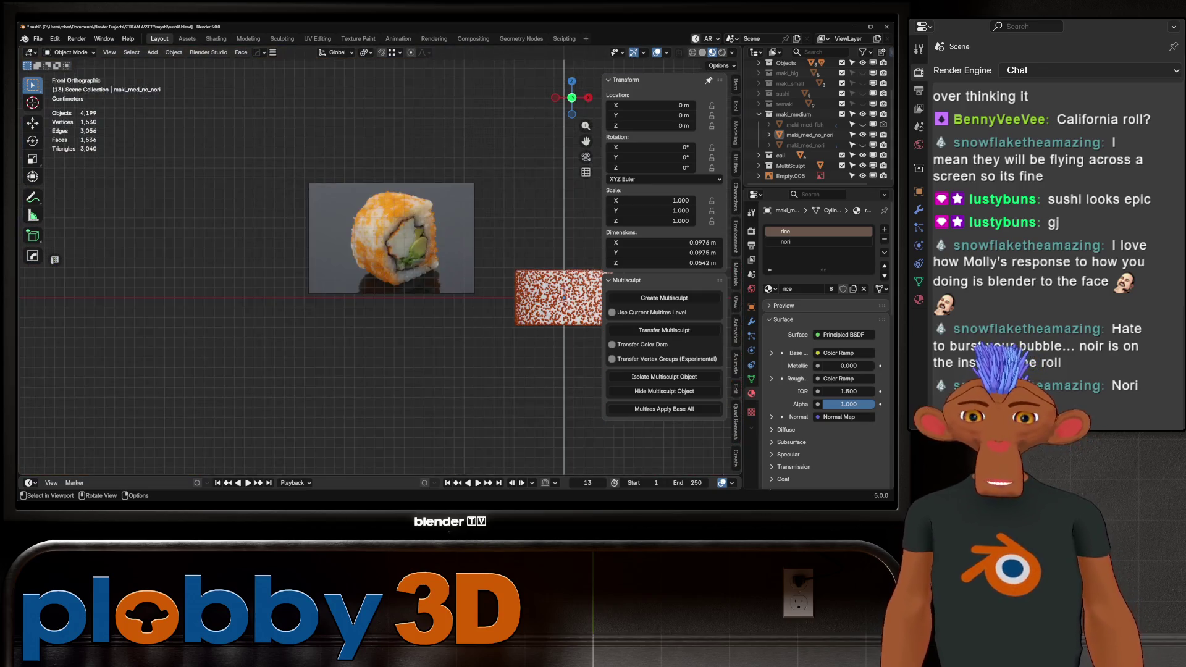
Isolate the rice roll in Edit Mode and select the face loops of its inner wall.
{"action": "mouse_move", "coordinate": [396, 278]}
{"action": "middle_mouse_down"}
{"action": "mouse_move", "coordinate": [395, 371]}
{"action": "mouse_move", "coordinate": [383, 260]}
{"action": "middle_mouse_up"}
{"action": "key", "text": "Tab"}
{"action": "scroll", "coordinate": [370, 309], "scroll_direction": "up", "scroll_amount": 3}
{"action": "scroll", "coordinate": [382, 309], "scroll_direction": "up", "scroll_amount": 3}
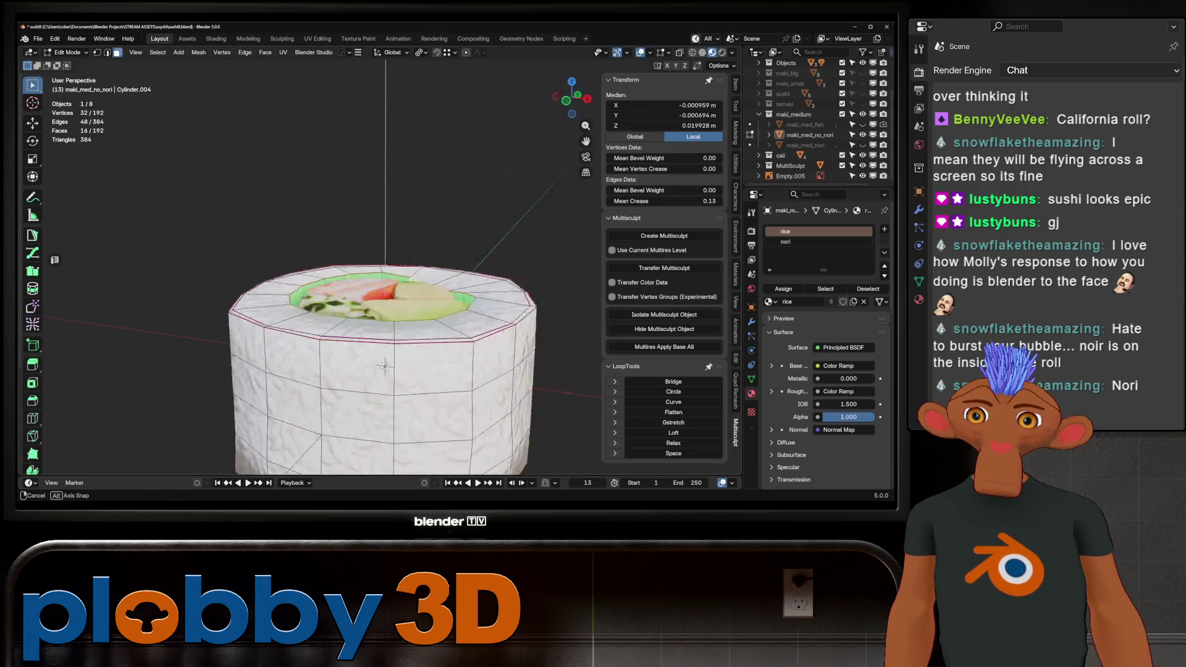
{"action": "key", "text": "KP_Divide"}
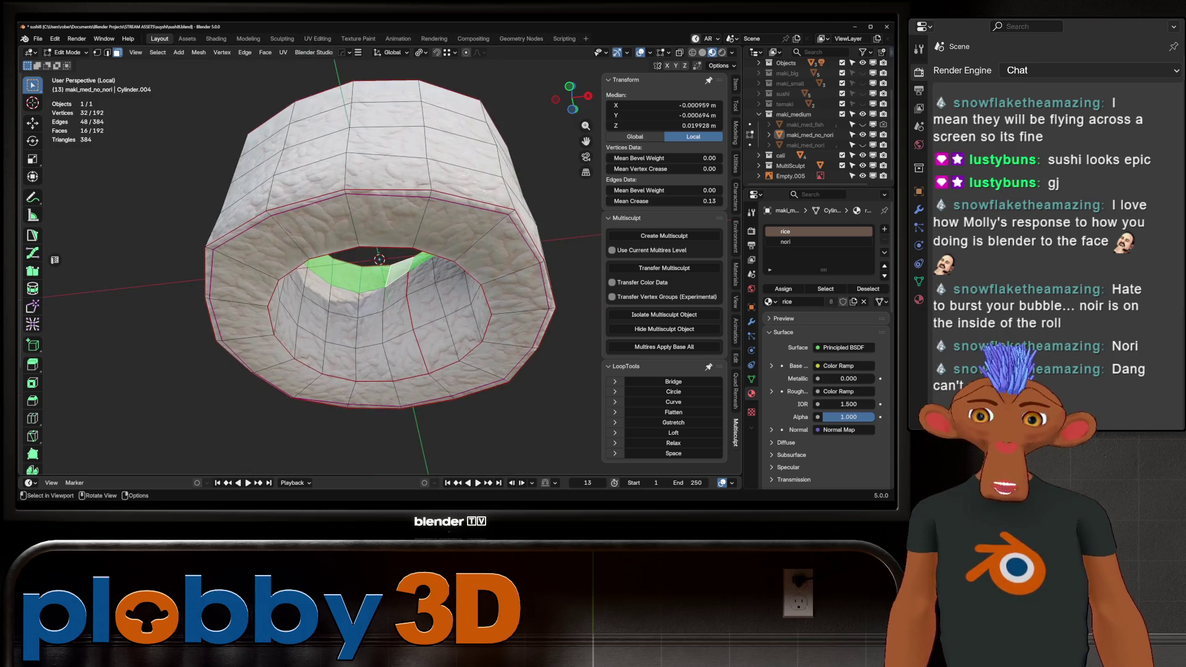
{"action": "left_click", "coordinate": [338, 361], "text": "ctrl"}
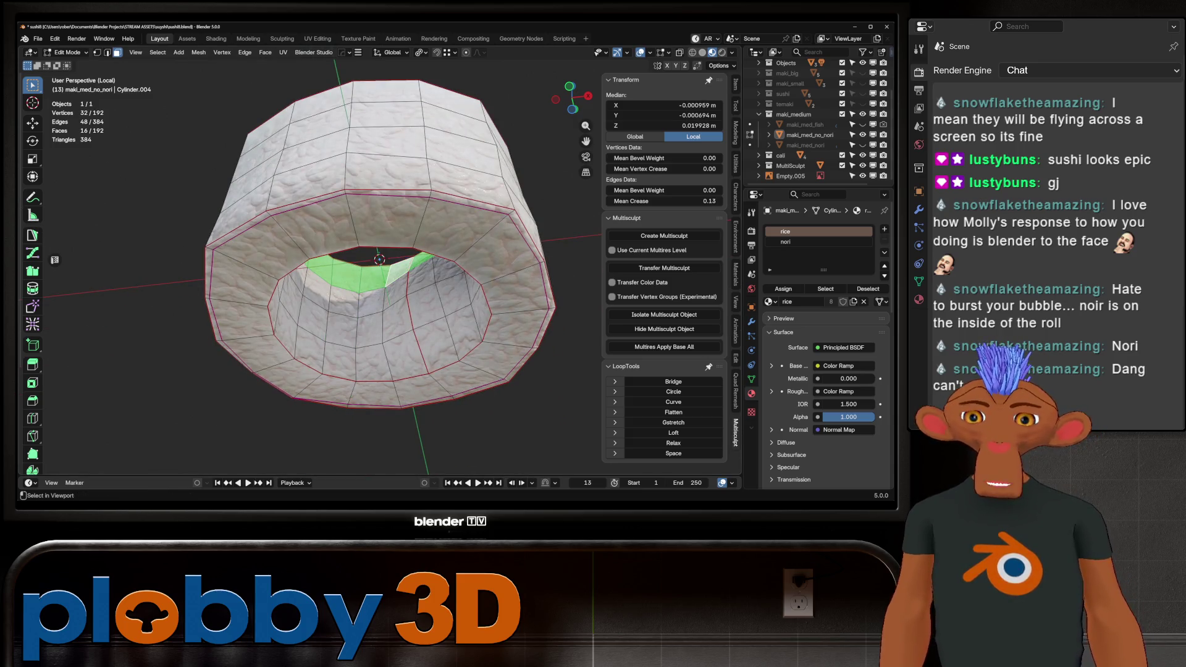
{"action": "left_click", "coordinate": [373, 368], "text": "alt"}
{"action": "left_click", "coordinate": [370, 346], "text": "alt+shift"}
{"action": "left_click", "coordinate": [343, 301], "text": "alt+shift"}
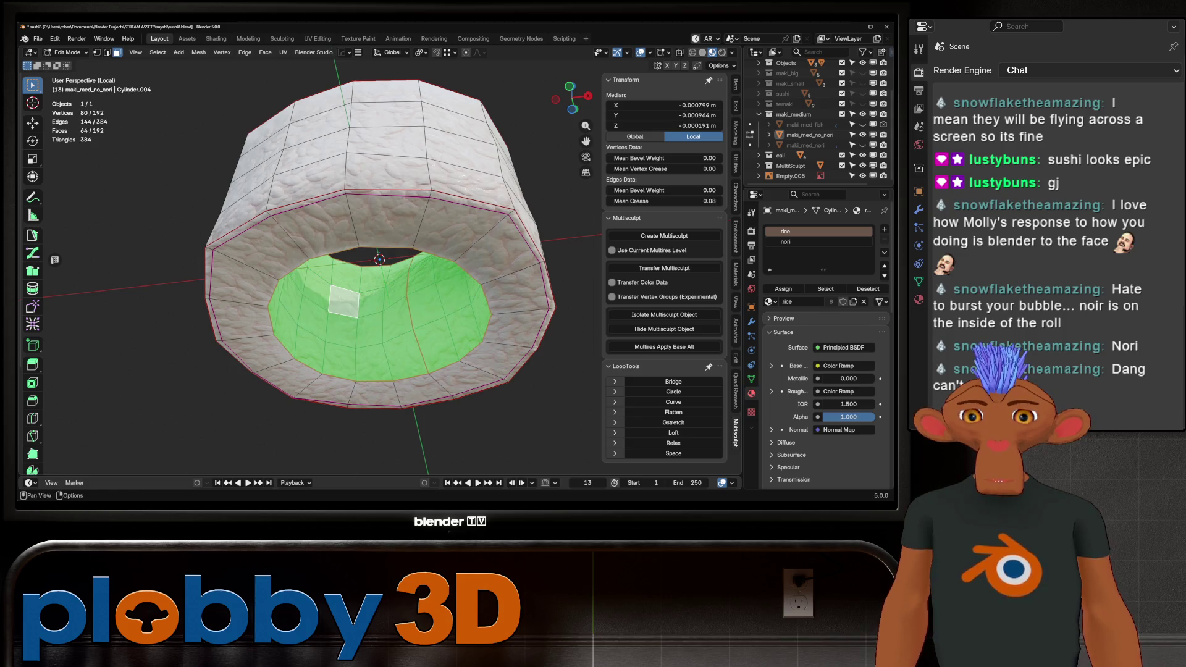
Assign the nori material to the inner wall faces and exit local view in Object Mode.
{"action": "left_click", "coordinate": [785, 242]}
{"action": "left_click", "coordinate": [783, 289]}
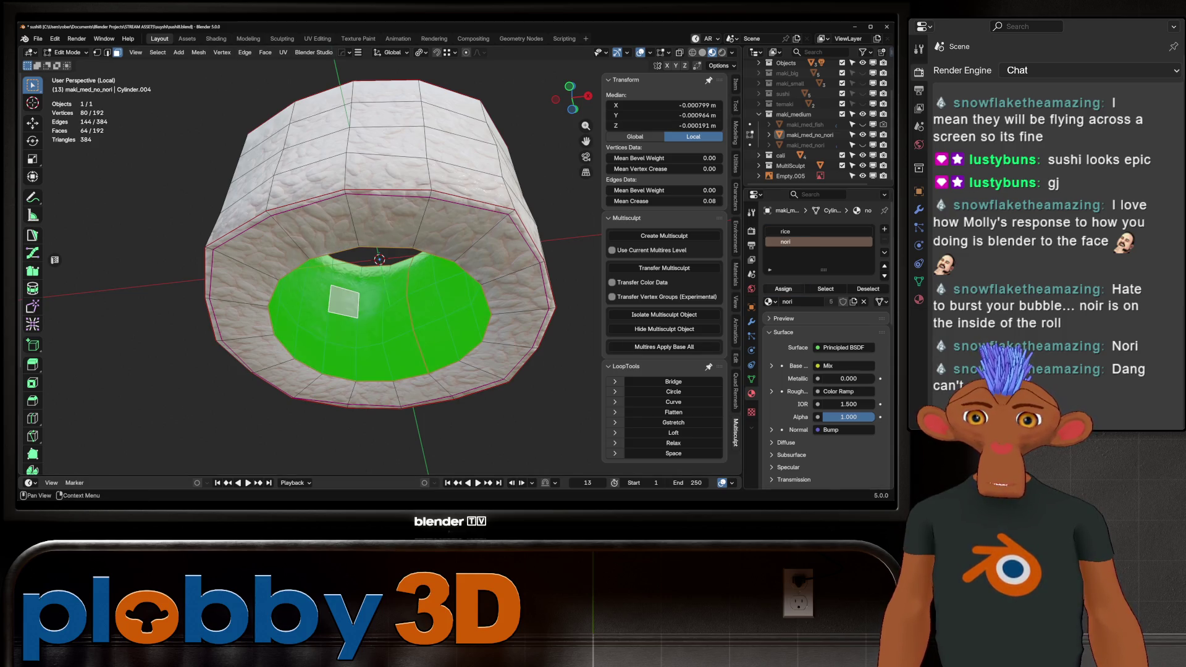
{"action": "key", "text": "Tab"}
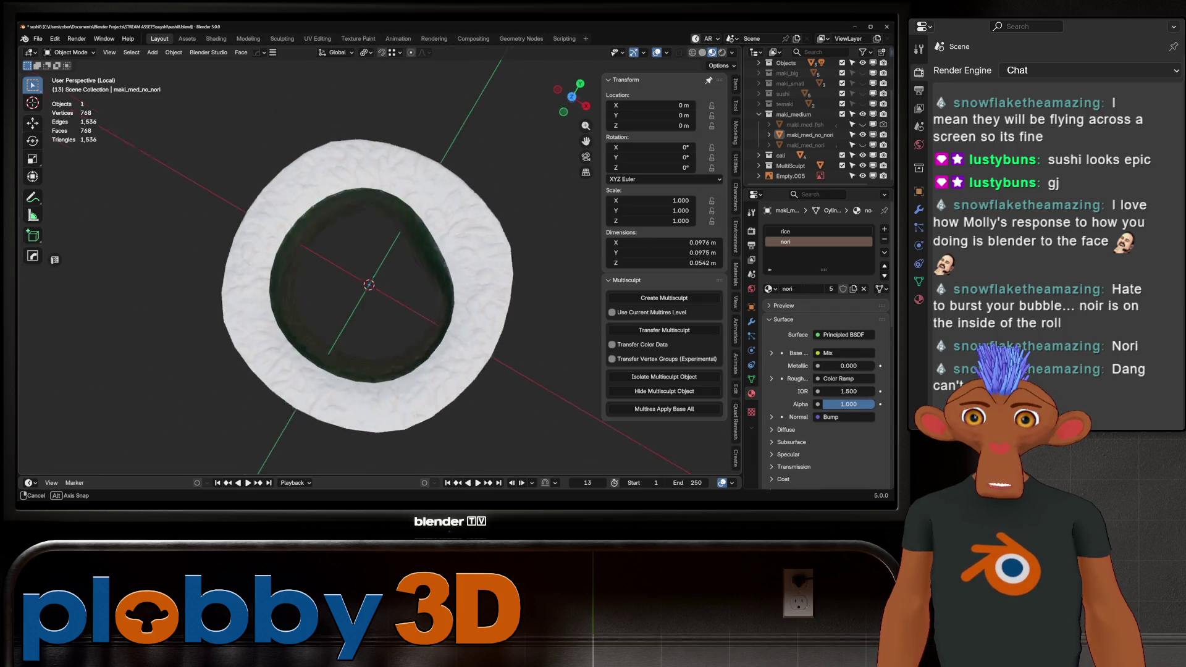
{"action": "key", "text": "KP_Divide"}
{"action": "scroll", "coordinate": [346, 266], "scroll_direction": "down", "scroll_amount": 6}
{"action": "middle_click_drag", "start_coordinate": [346, 266], "coordinate": [346, 204]}
{"action": "scroll", "coordinate": [346, 266], "scroll_direction": "up", "scroll_amount": 4}
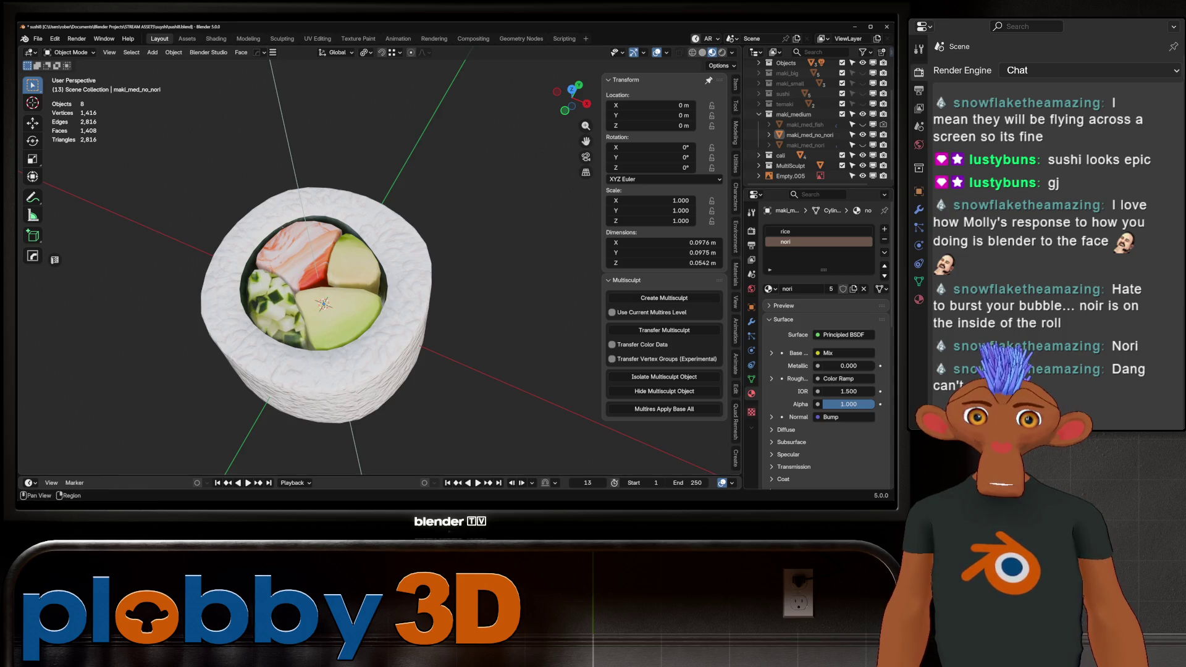
{"action": "left_click", "coordinate": [751, 321]}
{"action": "key", "text": "Tab"}
{"action": "key", "text": "Tab"}
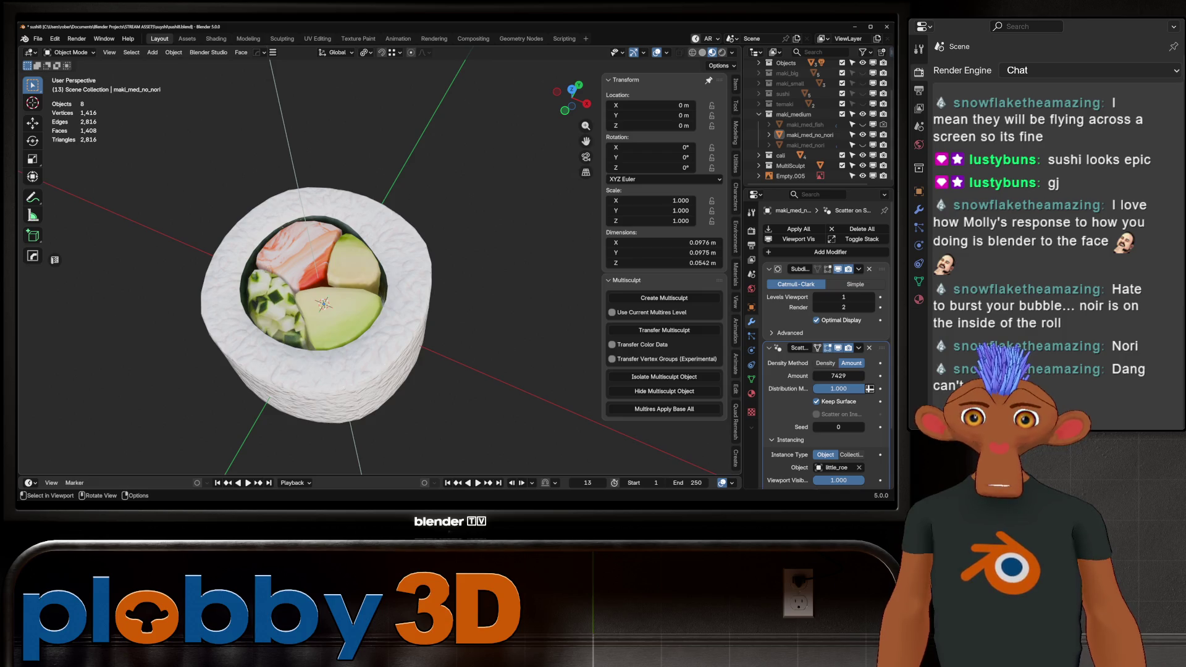
{"action": "scroll", "coordinate": [824, 345], "scroll_direction": "down", "scroll_amount": 3}
{"action": "middle_click_drag", "start_coordinate": [345, 204], "coordinate": [346, 278]}
{"action": "mouse_move", "coordinate": [310, 335]}
{"action": "middle_mouse_down", "text": "shift"}
{"action": "mouse_move", "coordinate": [480, 319]}
{"action": "mouse_move", "coordinate": [408, 331]}
{"action": "mouse_move", "coordinate": [408, 383]}
{"action": "middle_mouse_up", "text": "shift"}
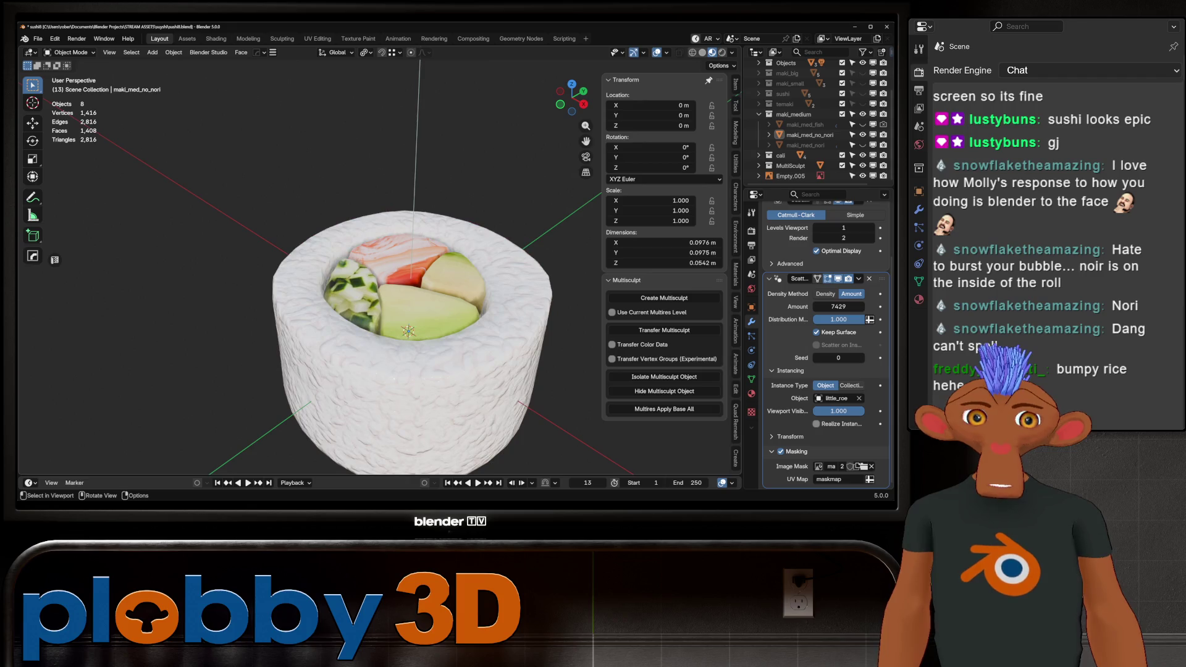
{"action": "key", "text": "Tab"}
{"action": "key", "text": "Tab"}
{"action": "key", "text": "Tab"}
{"action": "key", "text": "Tab"}
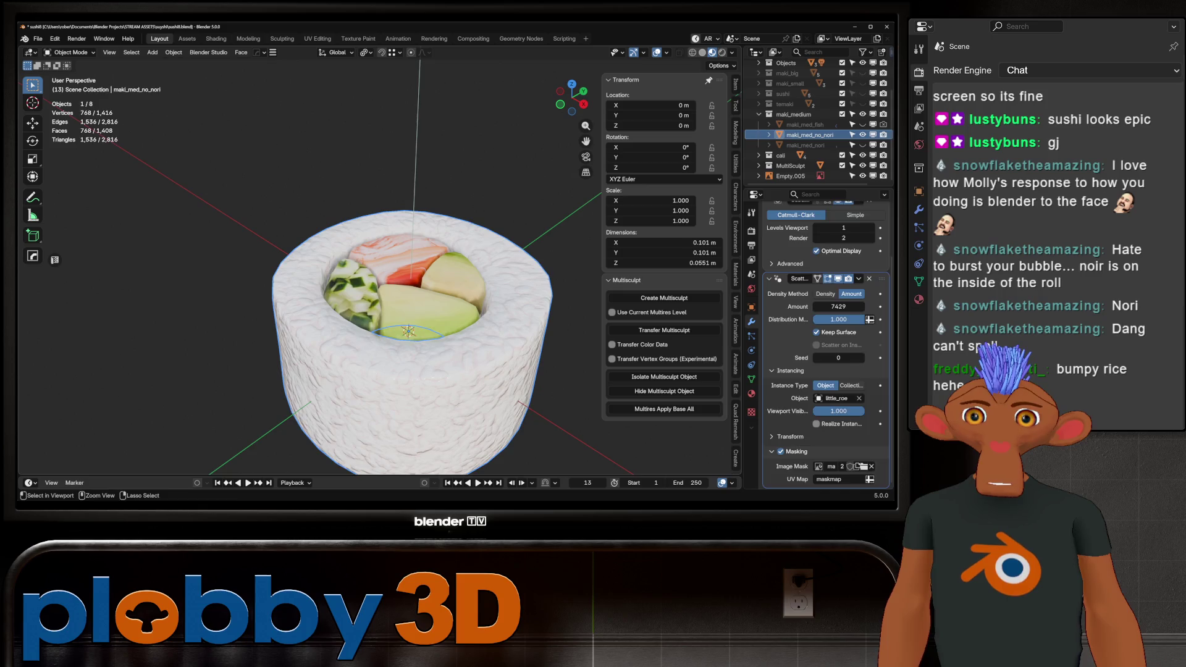
{"action": "key", "text": "Tab"}
{"action": "key", "text": "ctrl+z"}
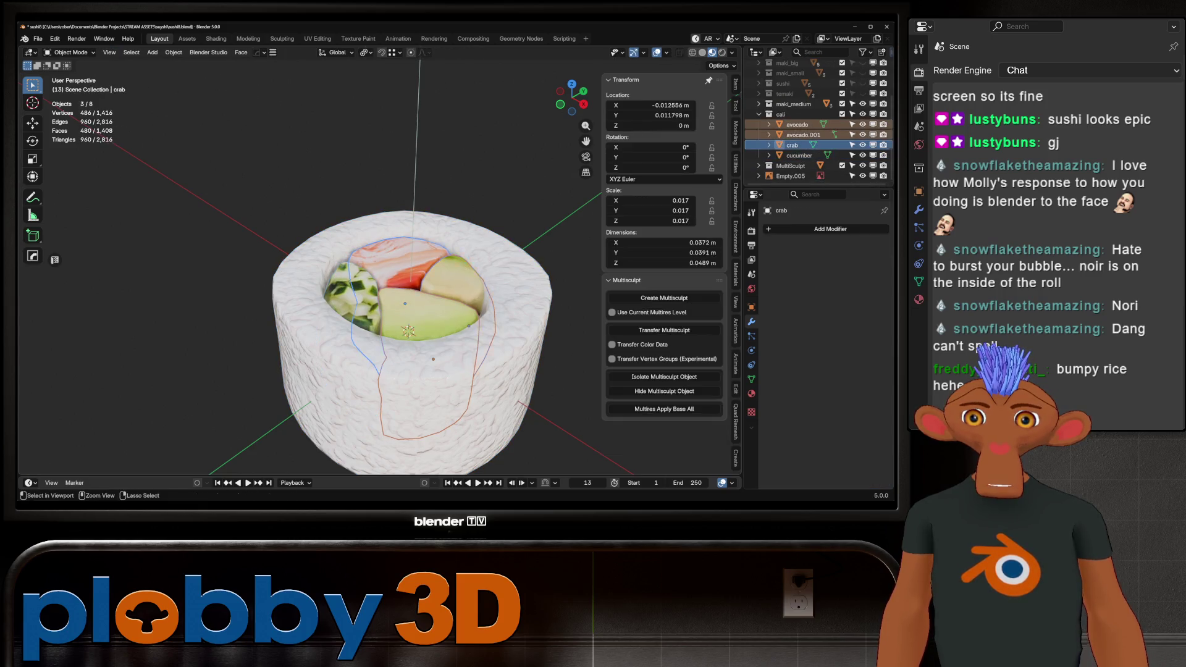
{"action": "key", "text": "Tab"}
{"action": "key", "text": "Tab"}
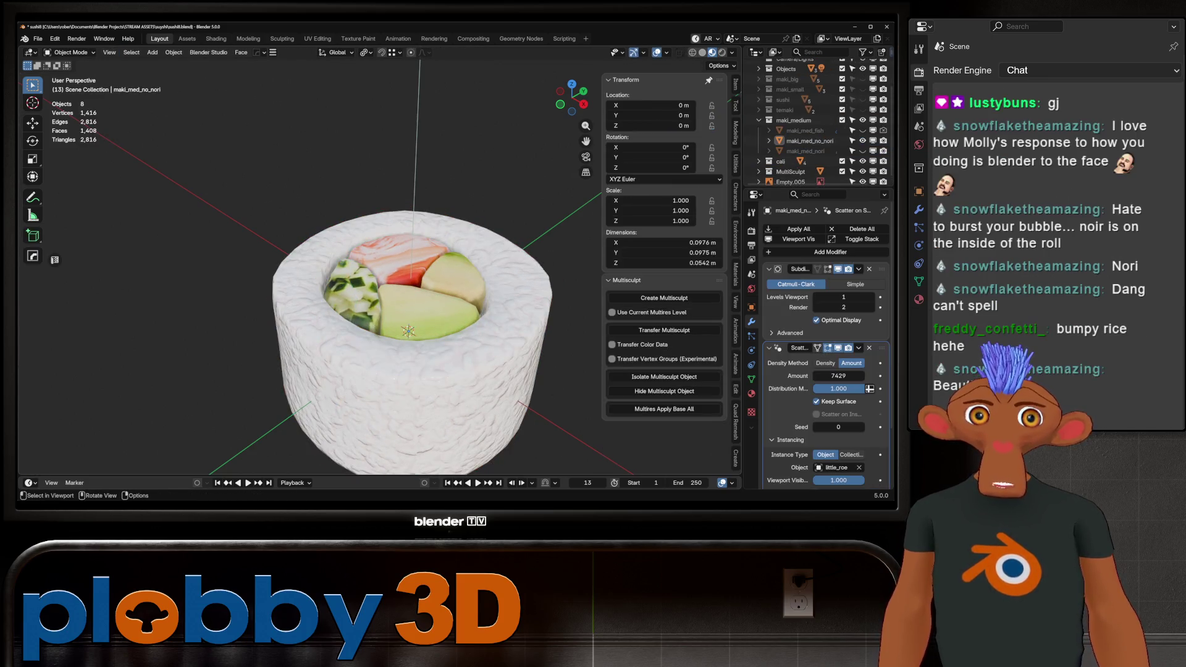
{"action": "scroll", "coordinate": [825, 339], "scroll_direction": "down", "scroll_amount": 3}
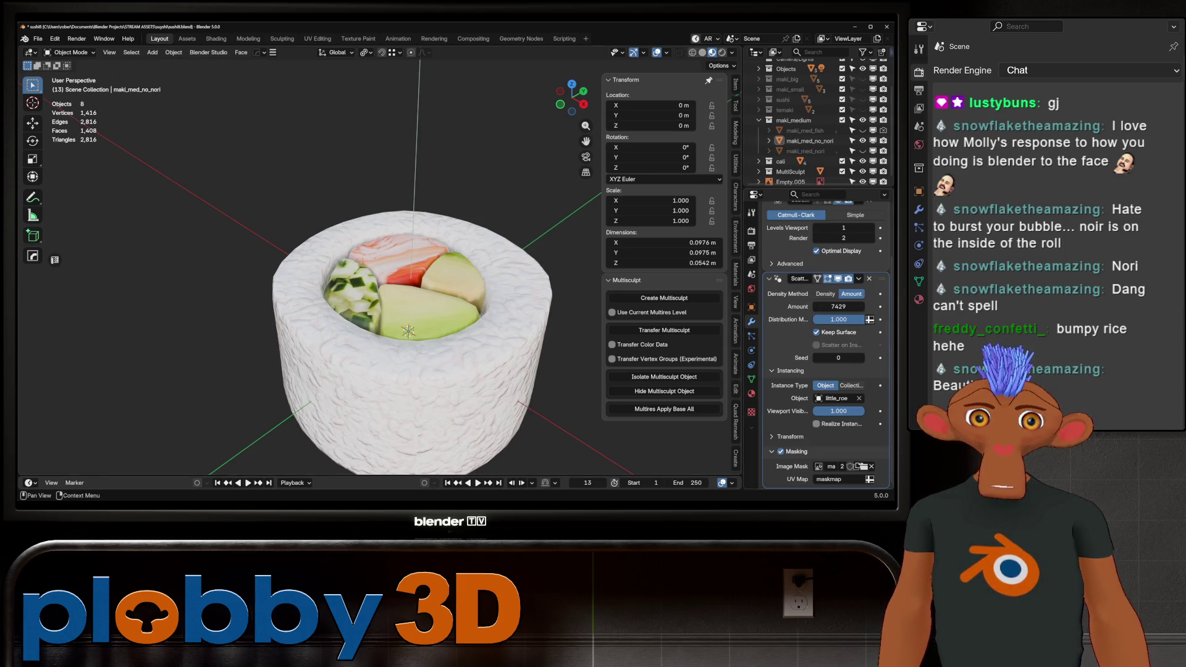
{"action": "scroll", "coordinate": [825, 340], "scroll_direction": "up", "scroll_amount": 3}
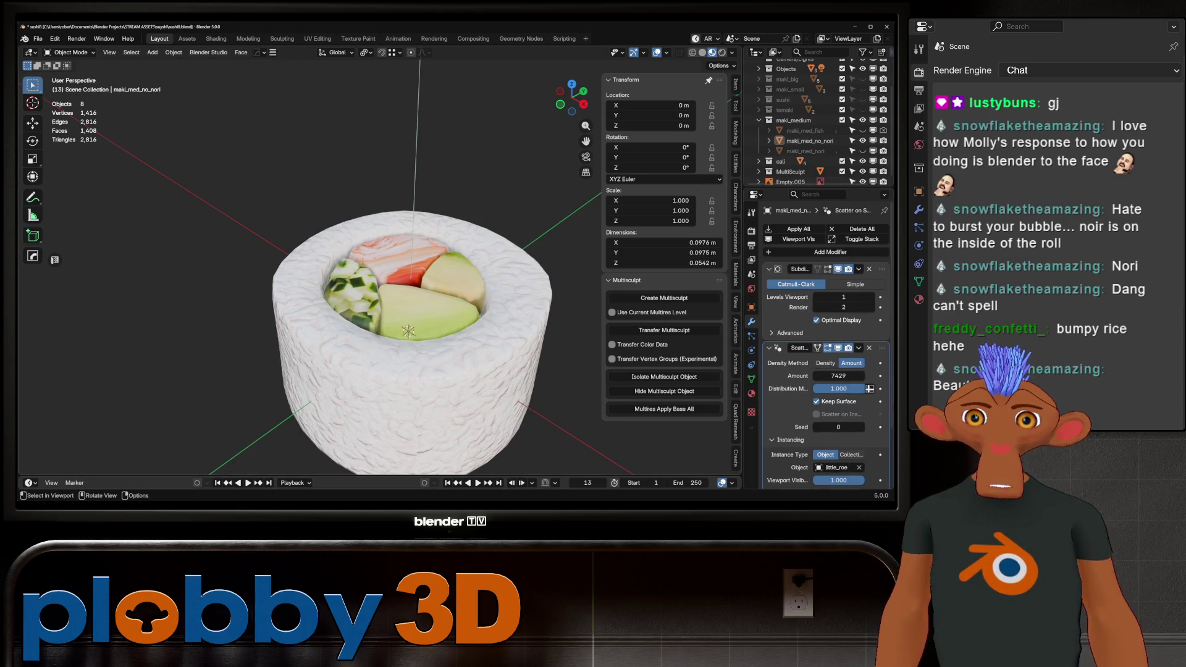
{"action": "left_click", "coordinate": [809, 141]}
{"action": "mouse_move", "coordinate": [408, 334]}
{"action": "middle_mouse_down"}
{"action": "mouse_move", "coordinate": [407, 290]}
{"action": "mouse_move", "coordinate": [408, 370]}
{"action": "mouse_move", "coordinate": [407, 333]}
{"action": "middle_mouse_up"}
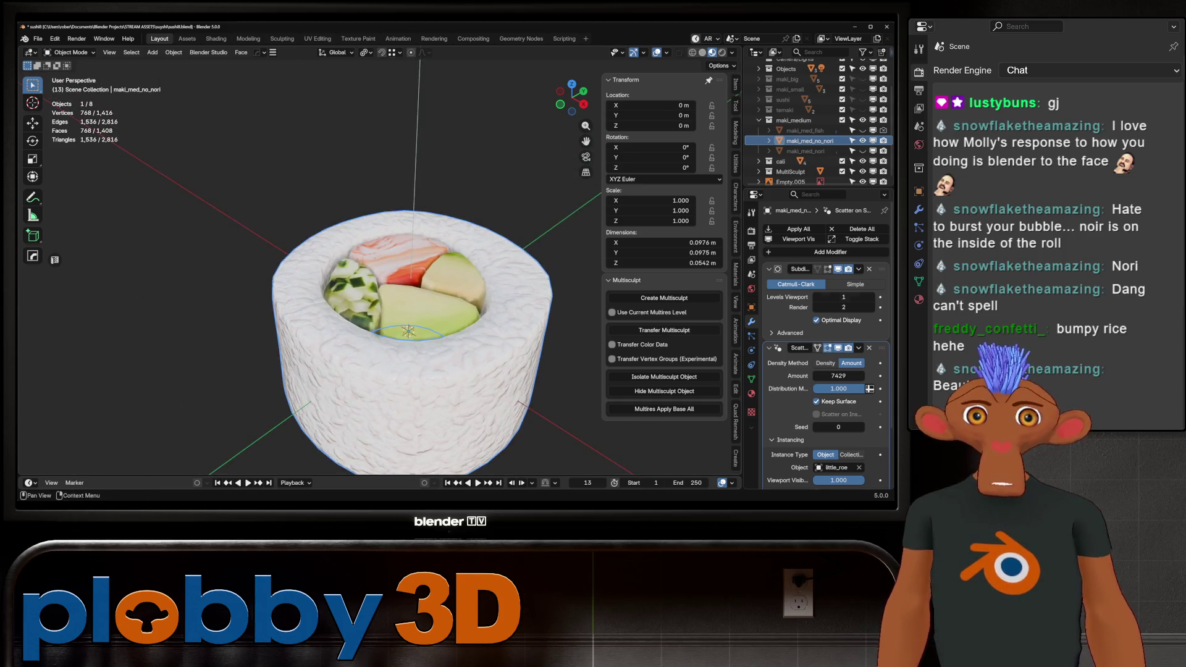
{"action": "scroll", "coordinate": [818, 121], "scroll_direction": "down", "scroll_amount": 1}
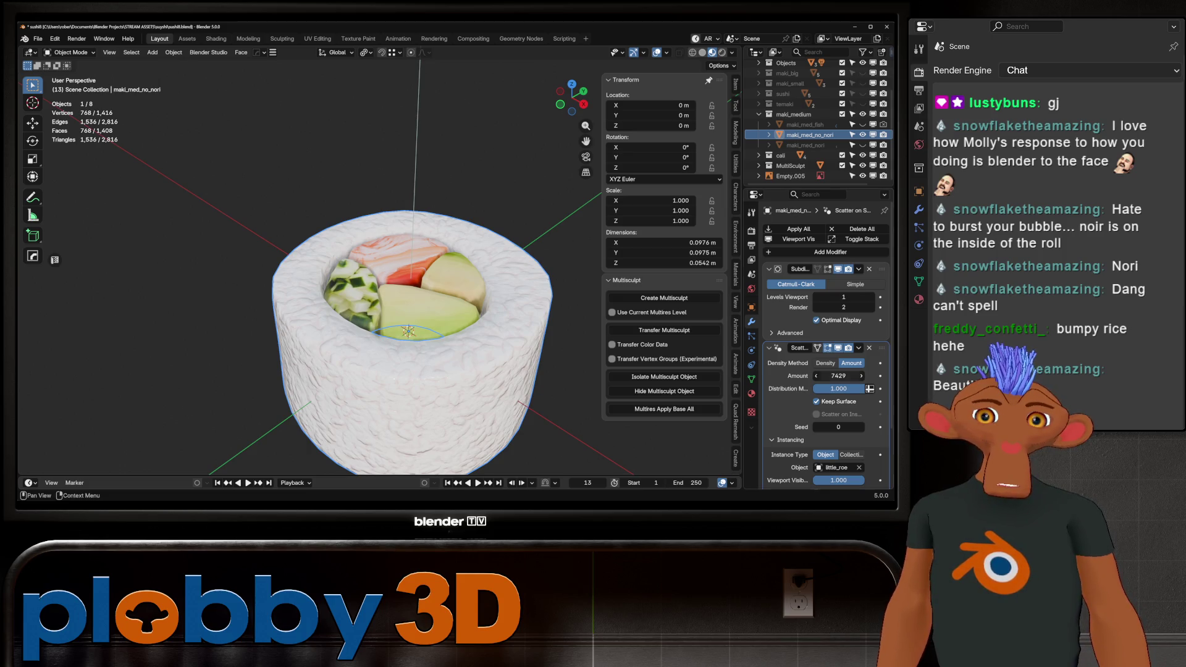
{"action": "scroll", "coordinate": [401, 327], "scroll_direction": "down", "scroll_amount": 3}
{"action": "mouse_move", "coordinate": [401, 327]}
{"action": "middle_mouse_down"}
{"action": "mouse_move", "coordinate": [400, 295]}
{"action": "mouse_move", "coordinate": [395, 333]}
{"action": "middle_mouse_up"}
{"action": "scroll", "coordinate": [395, 333], "scroll_direction": "up", "scroll_amount": 4}
{"action": "key", "text": "Tab"}
Assign the nori material slot to the selected ring of faces around the filling.
{"action": "mouse_move", "coordinate": [340, 278]}
{"action": "middle_mouse_down"}
{"action": "mouse_move", "coordinate": [340, 322]}
{"action": "mouse_move", "coordinate": [340, 281]}
{"action": "middle_mouse_up"}
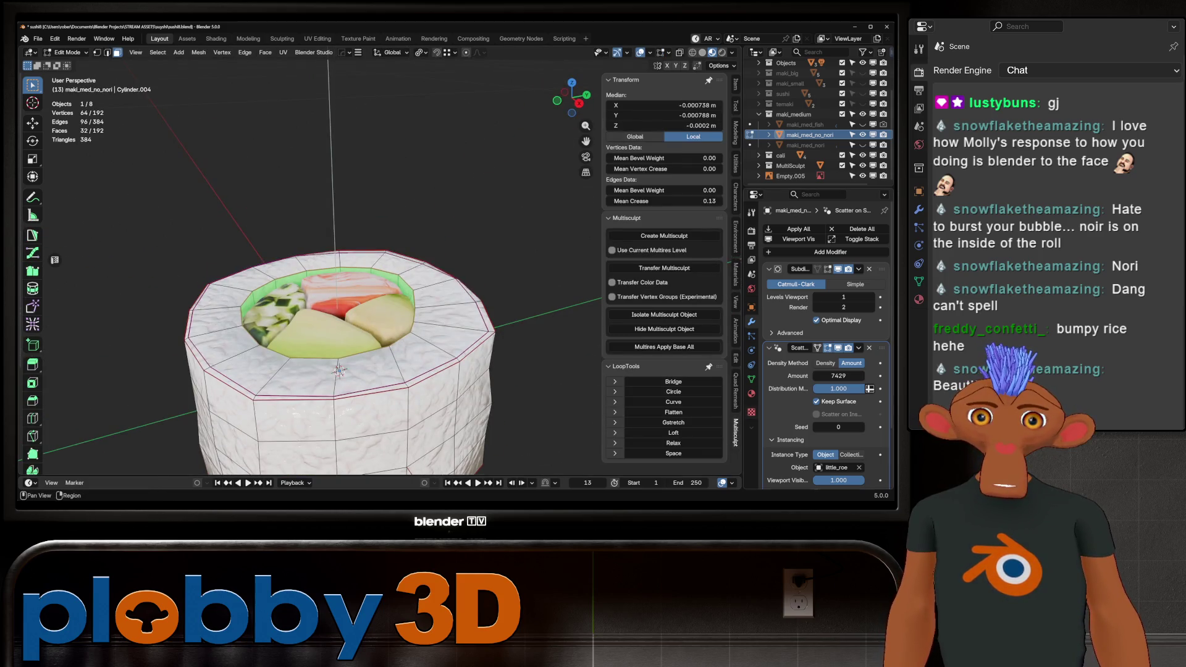
{"action": "left_click", "coordinate": [751, 393]}
{"action": "left_click", "coordinate": [785, 242]}
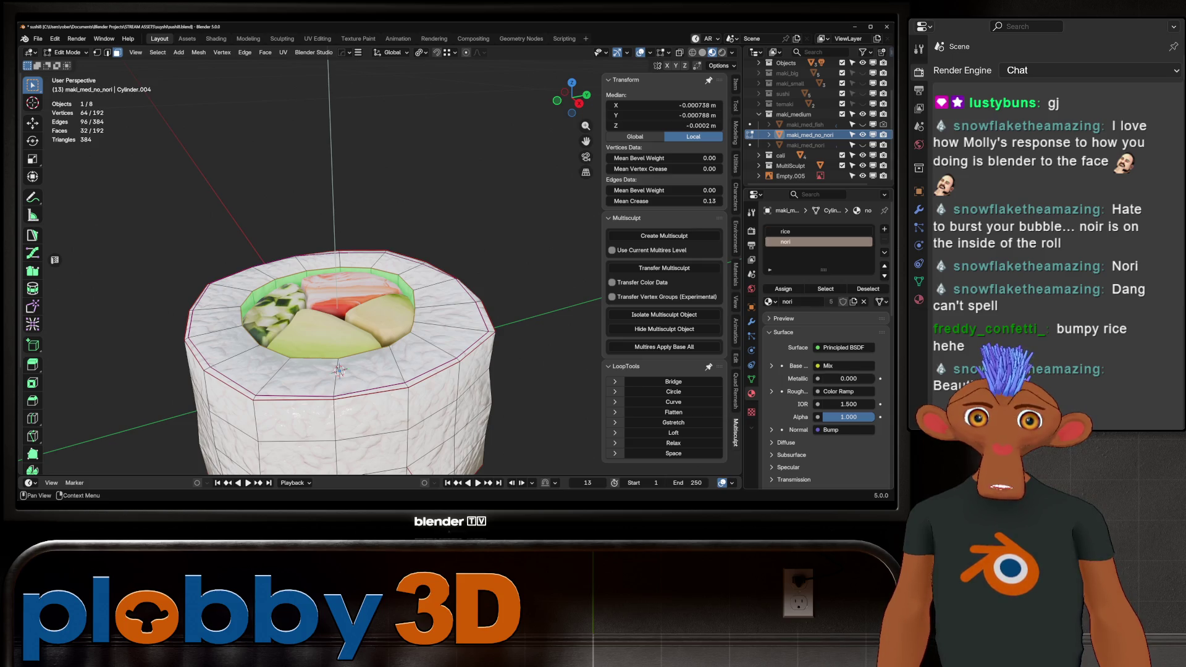
{"action": "left_click", "coordinate": [783, 288]}
{"action": "key", "text": "Tab"}
Review the roll's modifier settings and switch to the Texture Paint workspace.
{"action": "scroll", "coordinate": [388, 321], "scroll_direction": "down", "scroll_amount": 5}
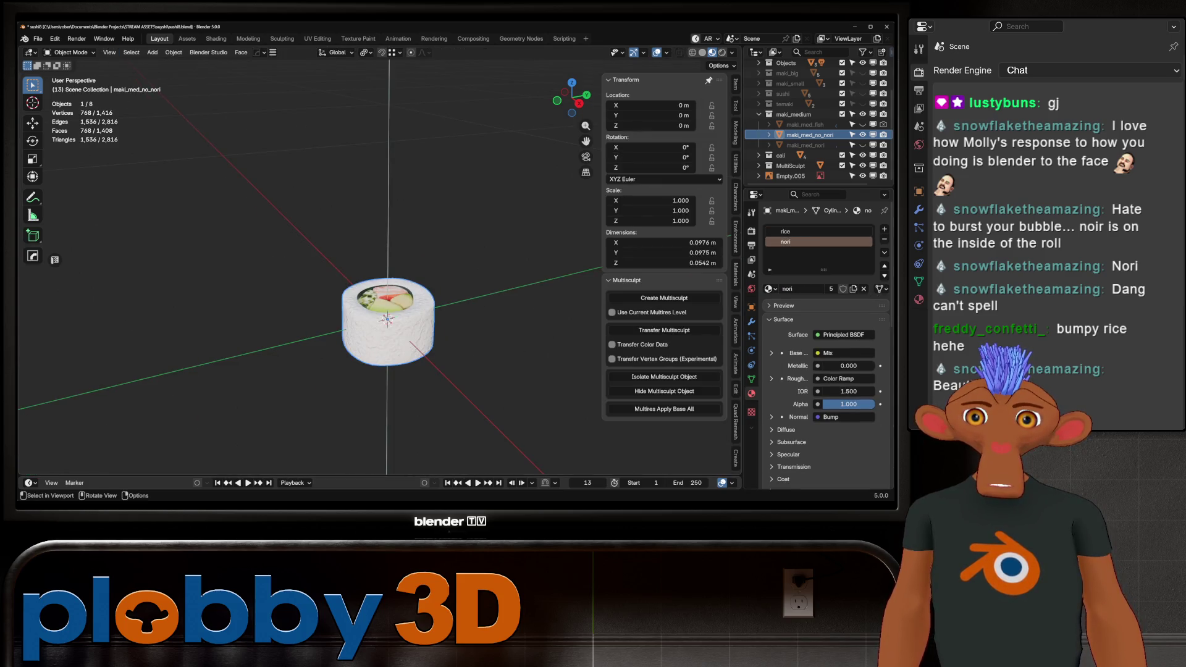
{"action": "left_click", "coordinate": [751, 321]}
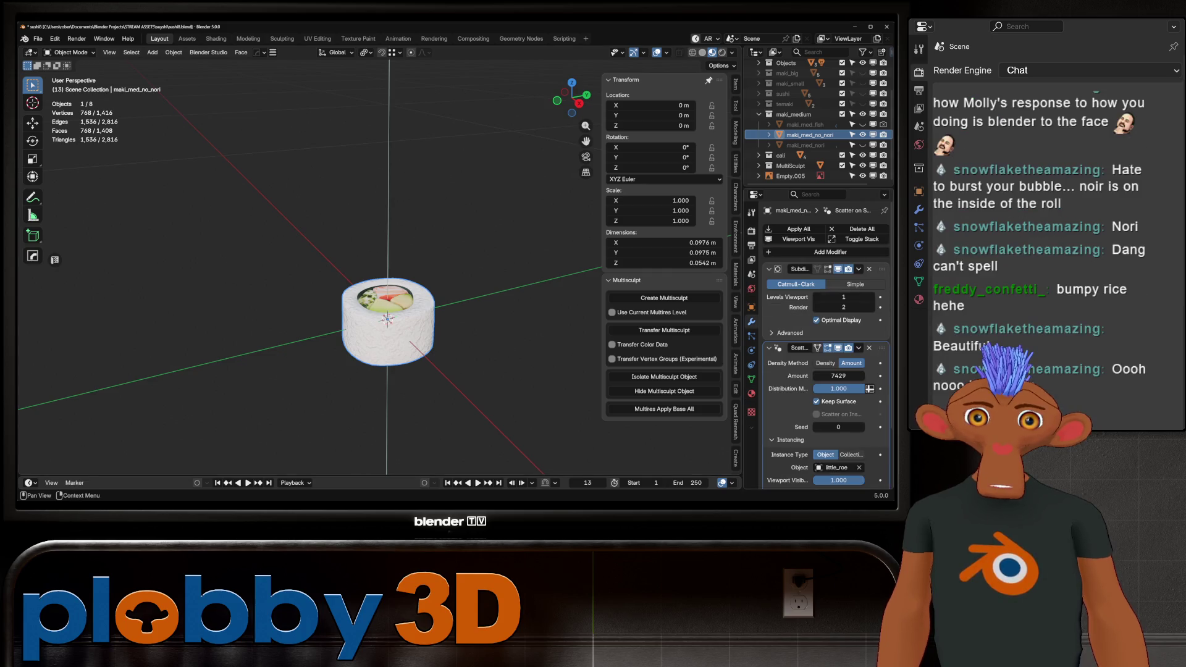
{"action": "scroll", "coordinate": [838, 357], "scroll_direction": "down", "scroll_amount": 3}
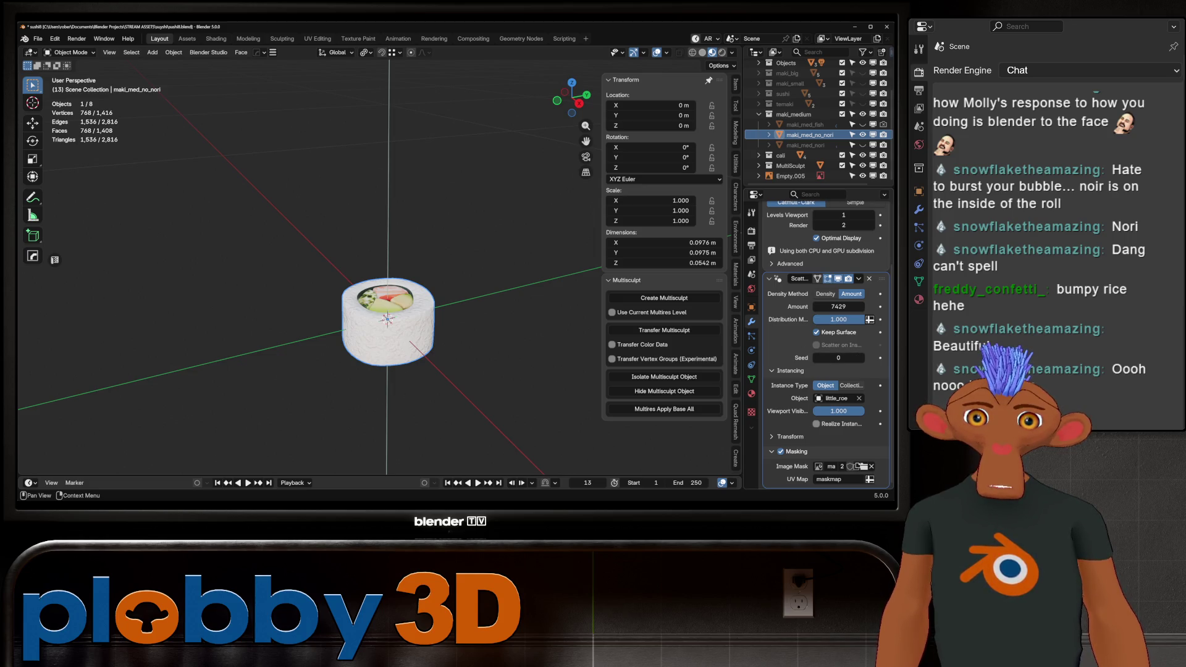
{"action": "scroll", "coordinate": [826, 342], "scroll_direction": "up", "scroll_amount": 2}
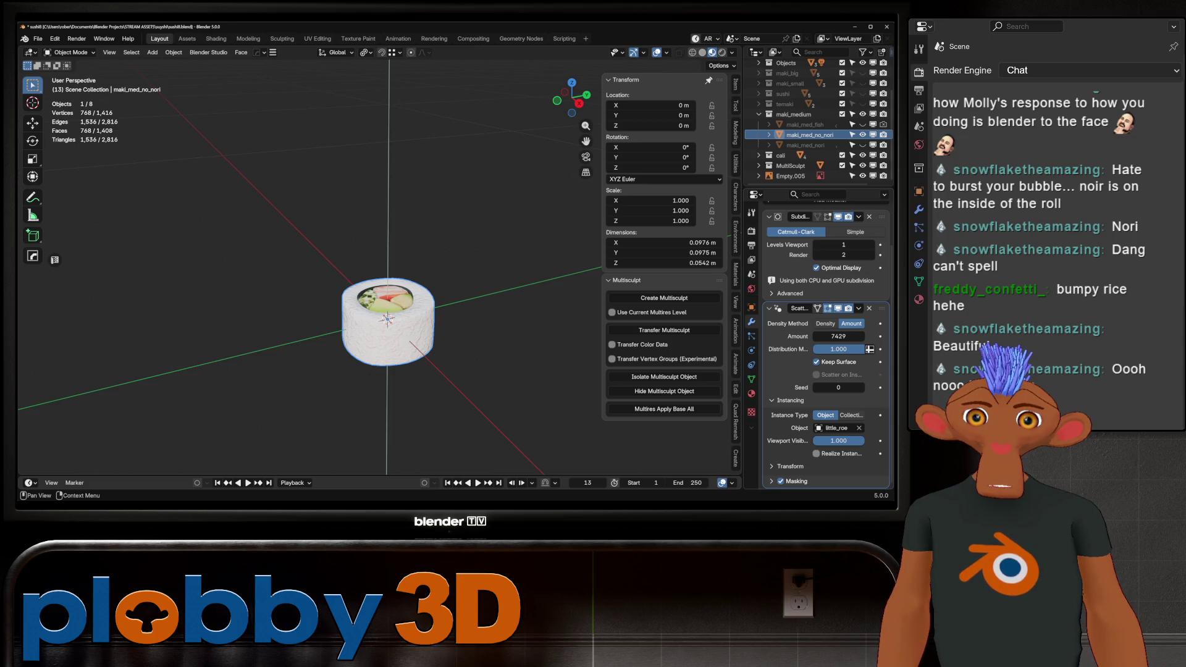
{"action": "scroll", "coordinate": [869, 349], "scroll_direction": "up", "scroll_amount": 1}
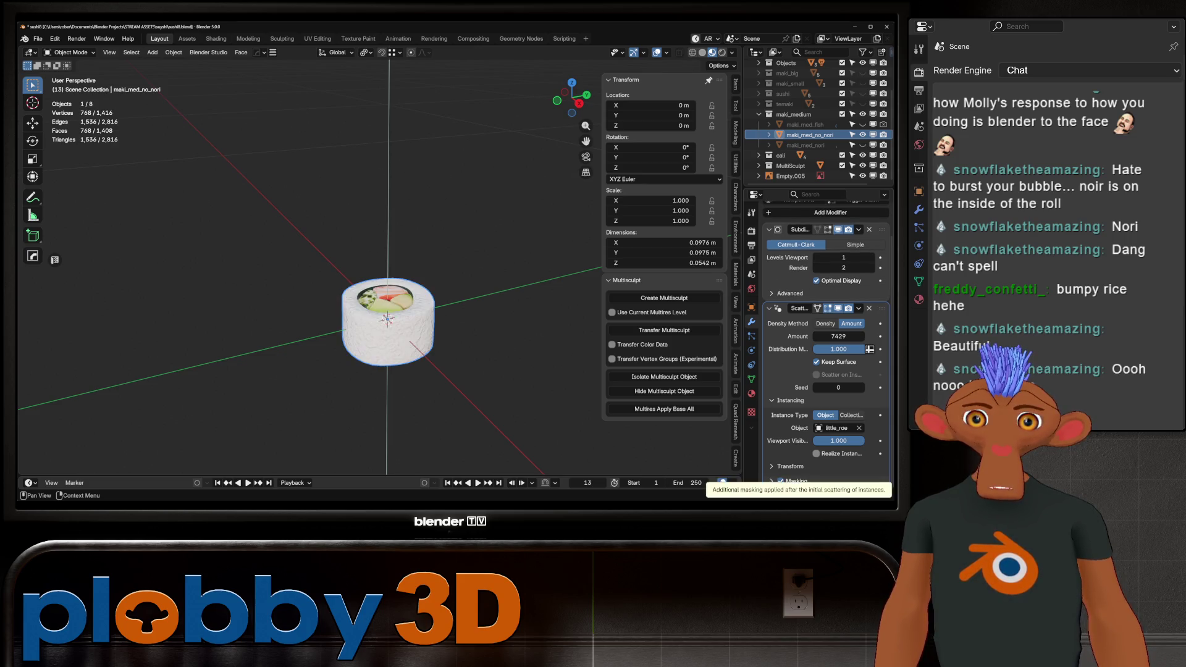
{"action": "scroll", "coordinate": [870, 349], "scroll_direction": "down", "scroll_amount": 2}
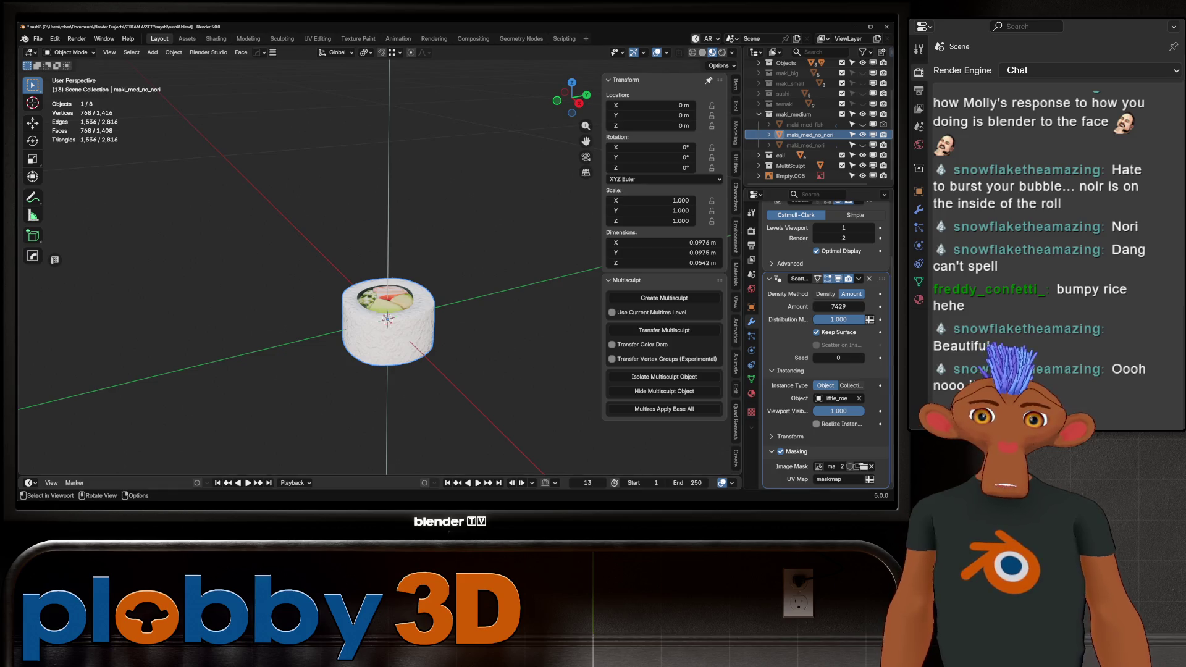
{"action": "scroll", "coordinate": [401, 330], "scroll_direction": "up", "scroll_amount": 5}
{"action": "mouse_move", "coordinate": [358, 333]}
{"action": "middle_mouse_down"}
{"action": "mouse_move", "coordinate": [358, 309]}
{"action": "mouse_move", "coordinate": [401, 302]}
{"action": "mouse_move", "coordinate": [402, 333]}
{"action": "mouse_move", "coordinate": [361, 336]}
{"action": "middle_mouse_up"}
{"action": "left_click", "coordinate": [358, 38]}
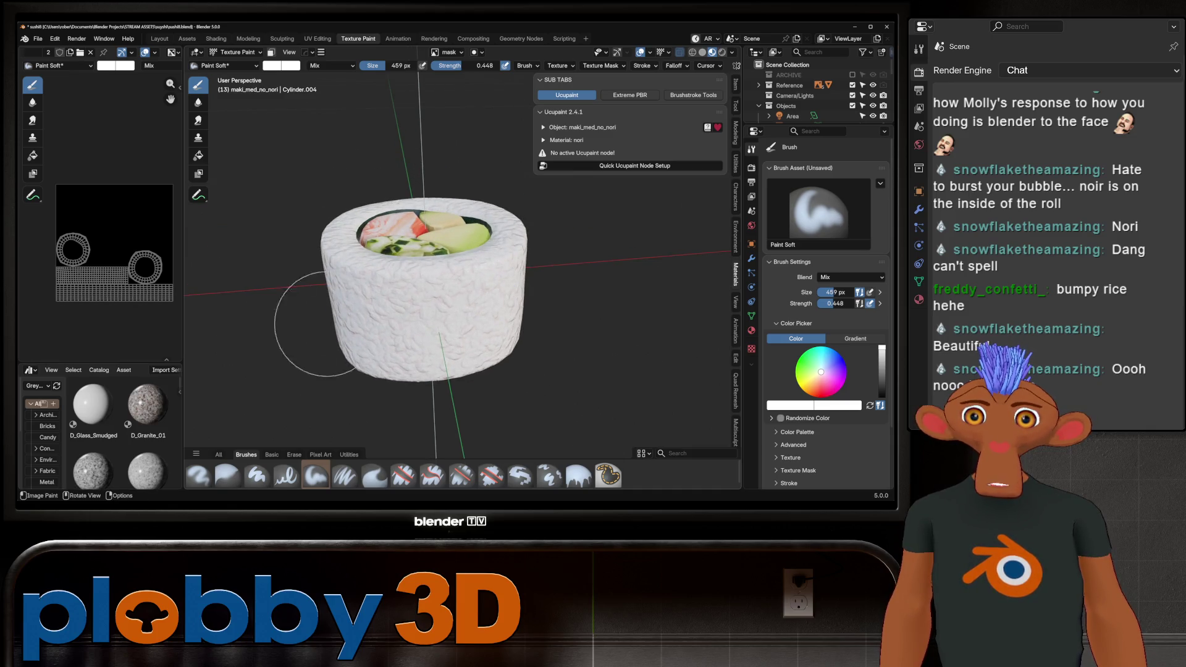
Paint the mask across the front, back and middle stripe of the roll's outer sides.
{"action": "key", "text": "v"}
{"action": "key", "text": "KP_1"}
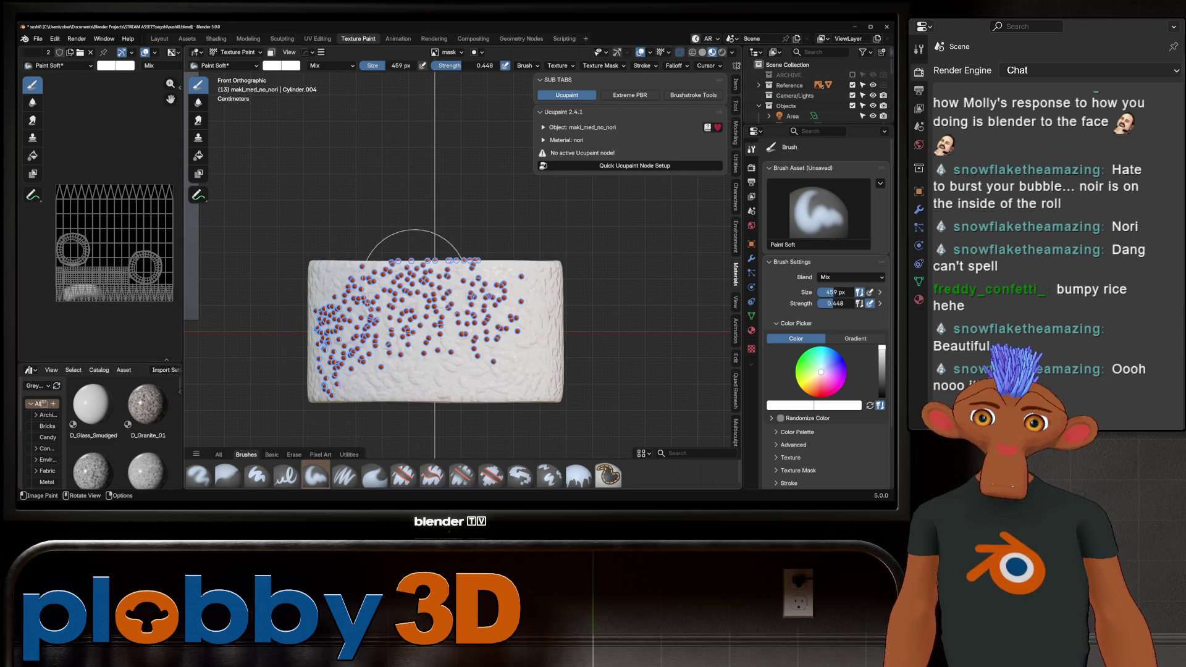
{"action": "scroll", "coordinate": [383, 291], "scroll_direction": "down", "scroll_amount": 2}
{"action": "left_click_drag", "start_coordinate": [339, 296], "coordinate": [297, 278]}
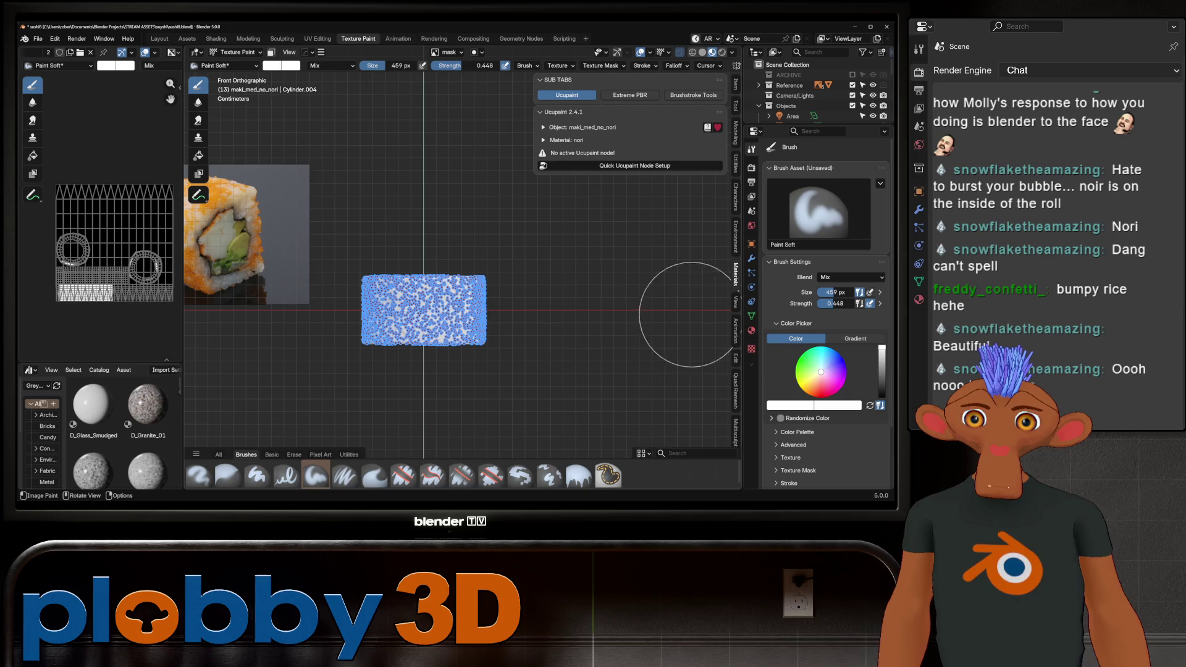
{"action": "key", "text": "ctrl+KP_1"}
{"action": "mouse_move", "coordinate": [537, 304]}
{"action": "left_mouse_down"}
{"action": "mouse_move", "coordinate": [352, 313]}
{"action": "mouse_move", "coordinate": [430, 303]}
{"action": "left_mouse_up"}
{"action": "mouse_move", "coordinate": [603, 397]}
{"action": "middle_mouse_down"}
{"action": "mouse_move", "coordinate": [503, 384]}
{"action": "mouse_move", "coordinate": [503, 370]}
{"action": "middle_mouse_up"}
{"action": "key", "text": "KP_1"}
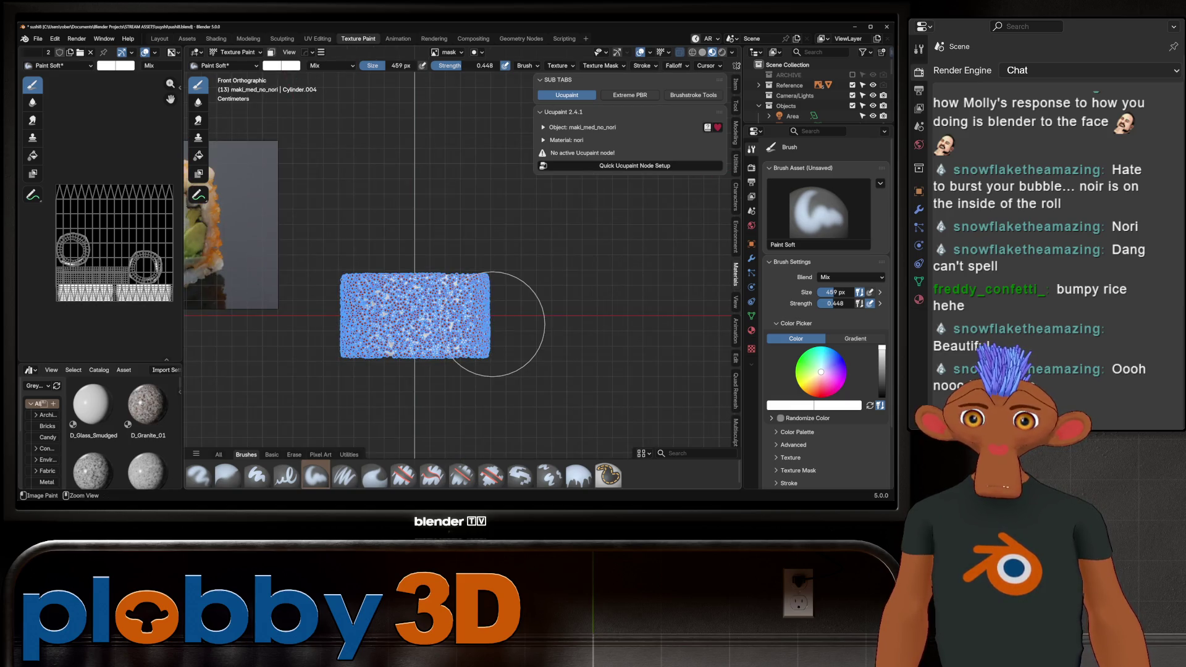
{"action": "key", "text": "KP_3"}
{"action": "left_click_drag", "start_coordinate": [492, 324], "coordinate": [267, 311]}
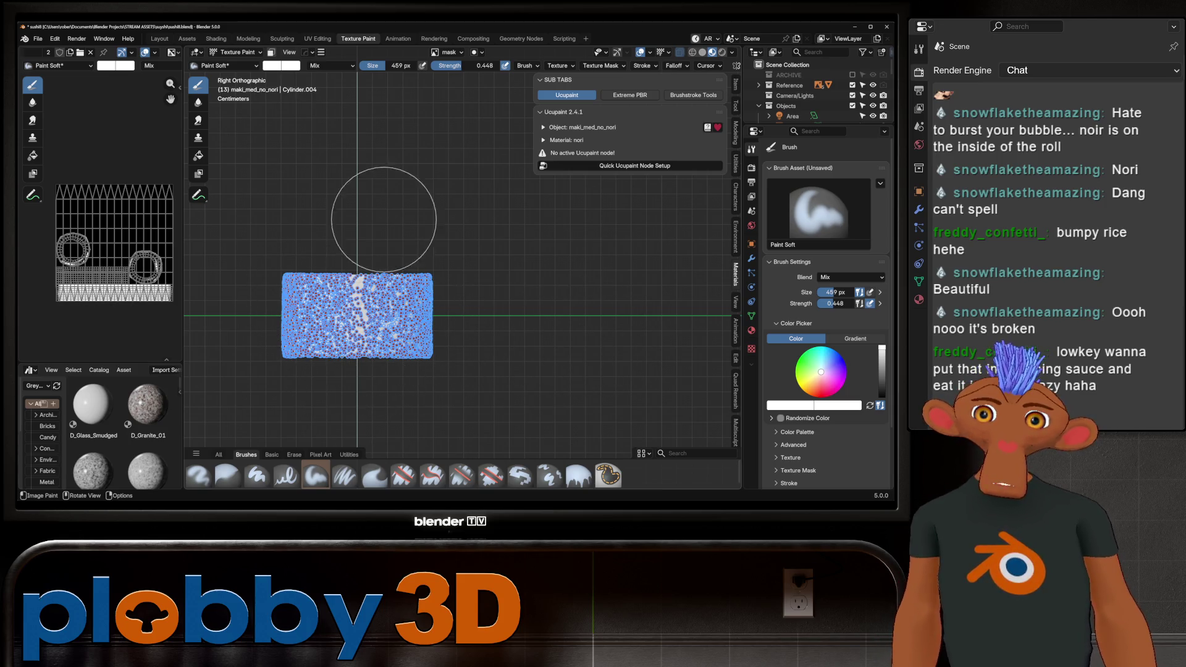
Paint the mask over the roll's top rim and return to the Layout workspace.
{"action": "key", "text": "ctrl+KP_1"}
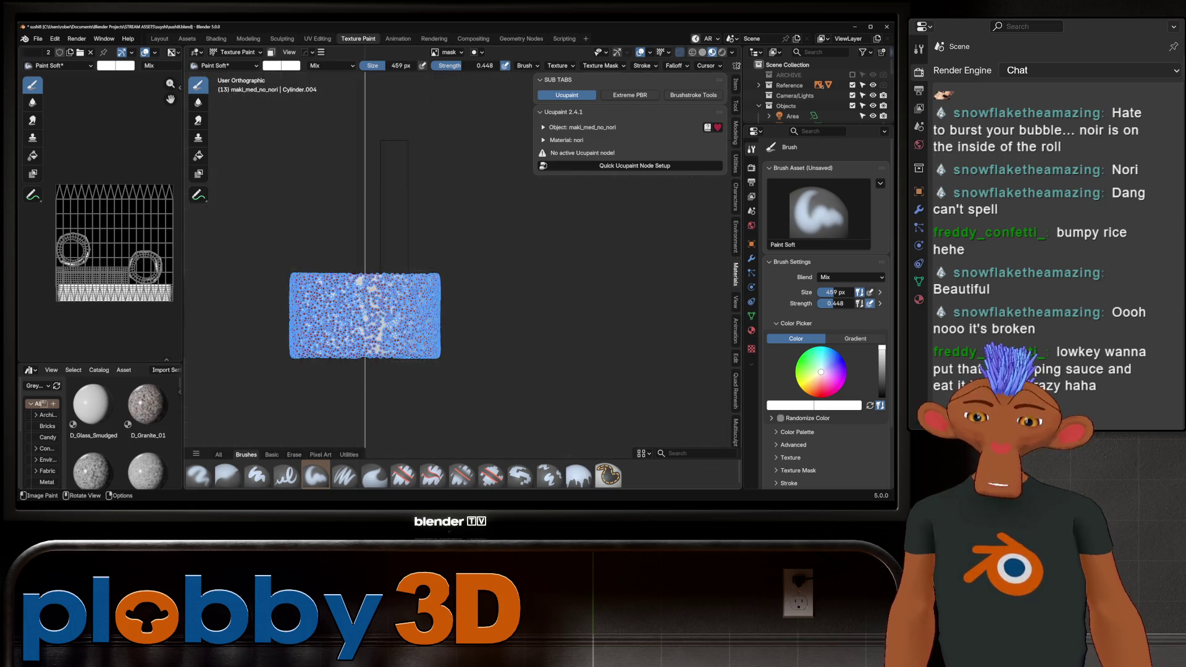
{"action": "key", "text": "ctrl+KP_3"}
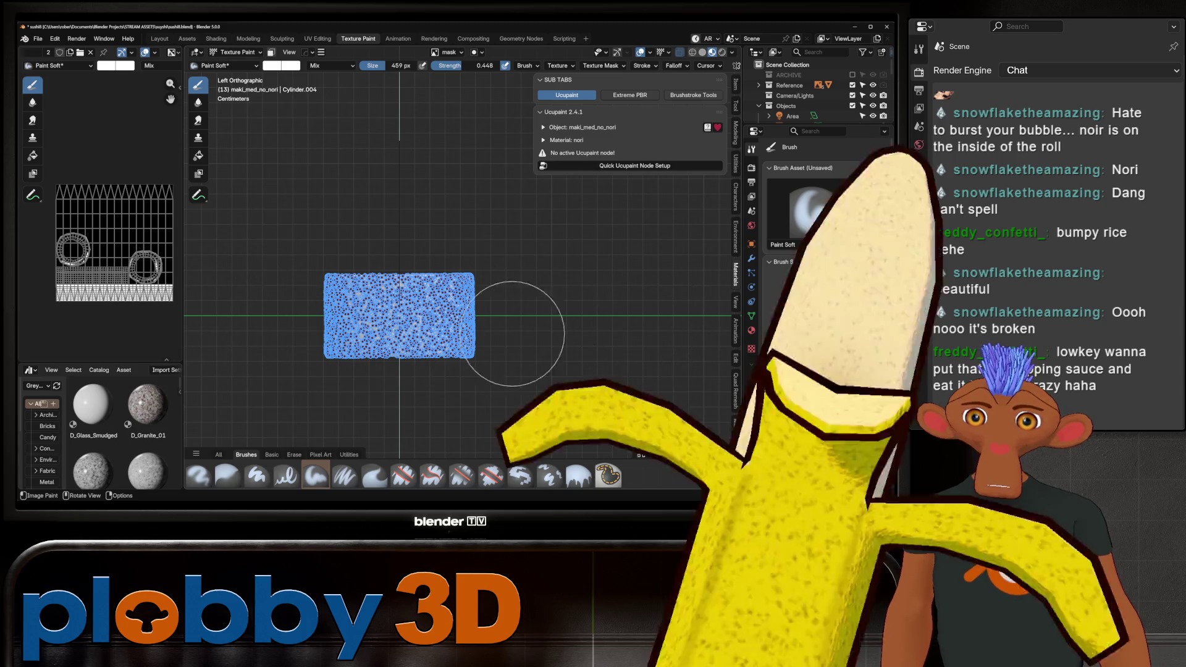
{"action": "mouse_move", "coordinate": [642, 297]}
{"action": "middle_mouse_down"}
{"action": "mouse_move", "coordinate": [618, 345]}
{"action": "mouse_move", "coordinate": [548, 370]}
{"action": "mouse_move", "coordinate": [492, 257]}
{"action": "middle_mouse_up"}
{"action": "scroll", "coordinate": [549, 370], "scroll_direction": "up", "scroll_amount": 3}
{"action": "scroll", "coordinate": [549, 365], "scroll_direction": "down", "scroll_amount": 1}
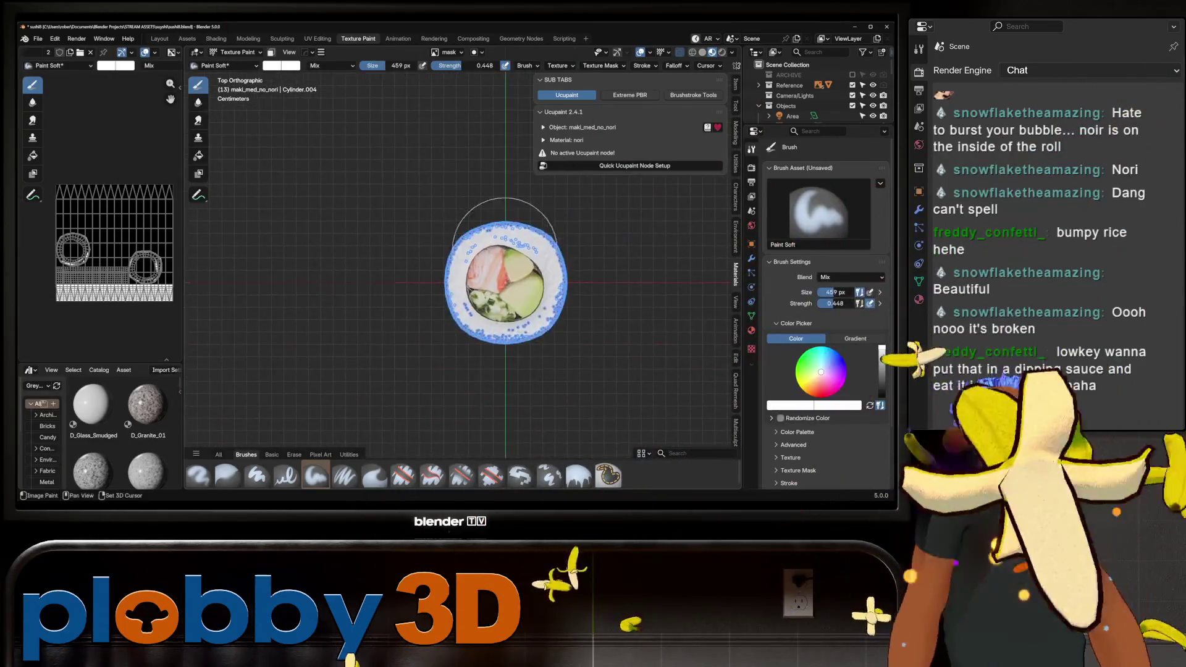
{"action": "mouse_move", "coordinate": [445, 265]}
{"action": "left_mouse_down"}
{"action": "mouse_move", "coordinate": [424, 164]}
{"action": "mouse_move", "coordinate": [402, 204]}
{"action": "mouse_move", "coordinate": [543, 198]}
{"action": "mouse_move", "coordinate": [618, 265]}
{"action": "mouse_move", "coordinate": [533, 405]}
{"action": "mouse_move", "coordinate": [443, 397]}
{"action": "mouse_move", "coordinate": [410, 368]}
{"action": "left_mouse_up"}
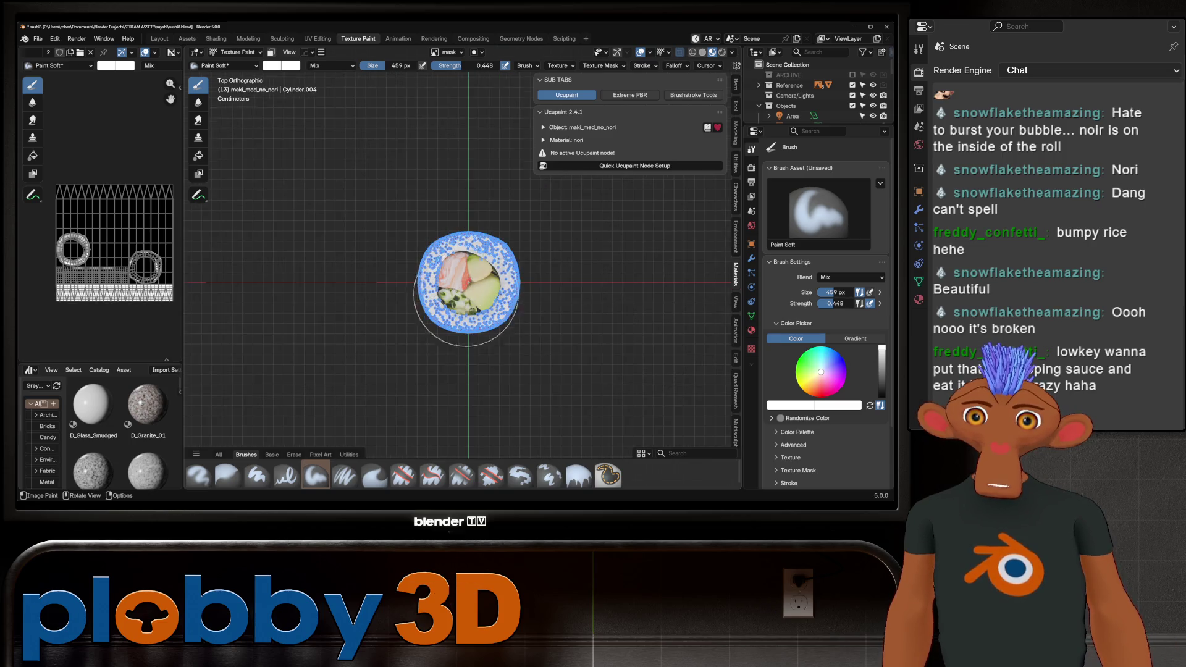
{"action": "mouse_move", "coordinate": [468, 312]}
{"action": "middle_mouse_down"}
{"action": "mouse_move", "coordinate": [467, 335]}
{"action": "mouse_move", "coordinate": [426, 352]}
{"action": "mouse_move", "coordinate": [432, 344]}
{"action": "mouse_move", "coordinate": [420, 417]}
{"action": "middle_mouse_up"}
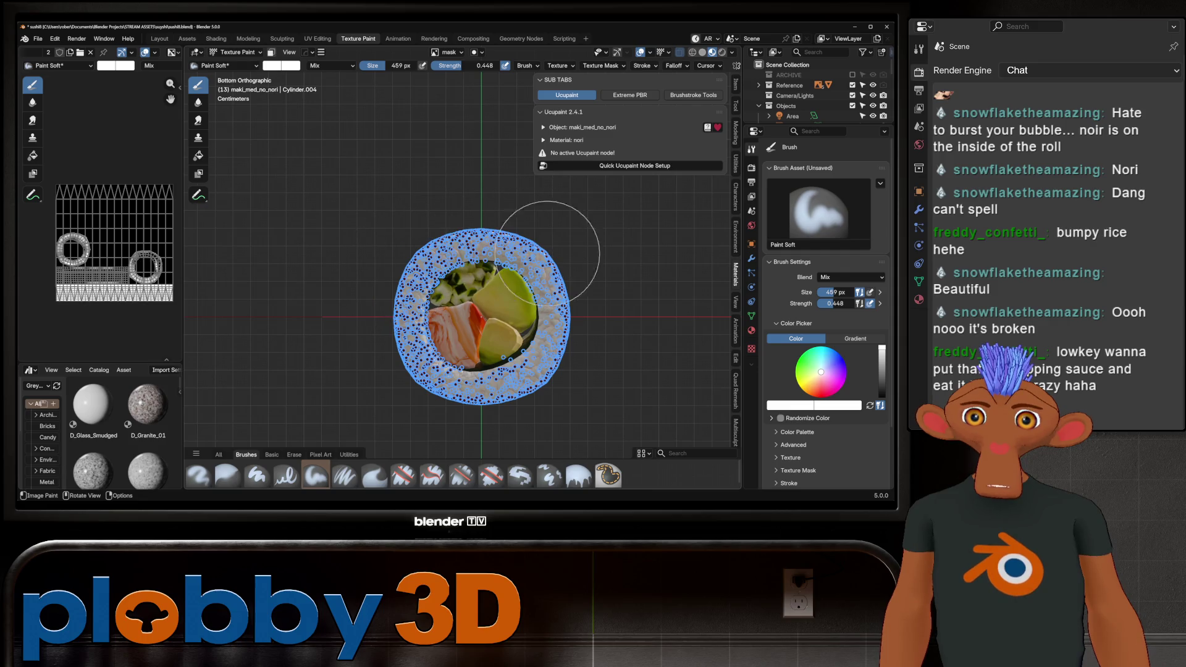
{"action": "mouse_move", "coordinate": [404, 436]}
{"action": "middle_mouse_down"}
{"action": "mouse_move", "coordinate": [384, 384]}
{"action": "mouse_move", "coordinate": [397, 383]}
{"action": "mouse_move", "coordinate": [247, 145]}
{"action": "middle_mouse_up"}
{"action": "left_click", "coordinate": [159, 38]}
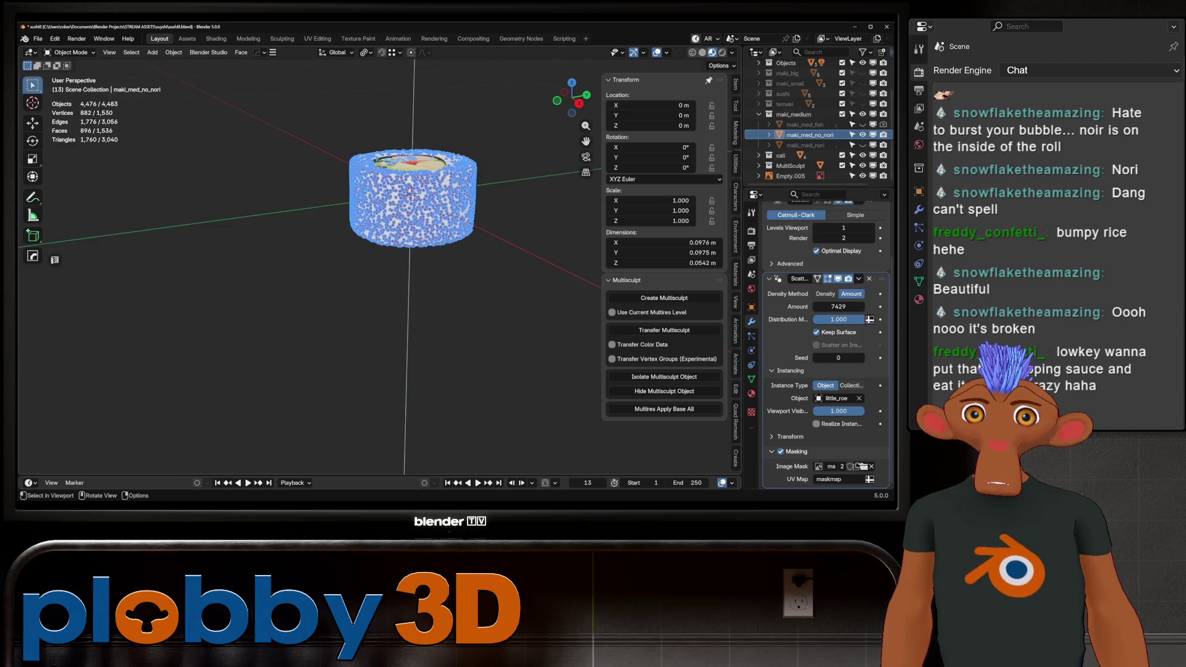
Orbit and zoom around the maki roll to inspect it from side and top views.
{"action": "mouse_move", "coordinate": [421, 247]}
{"action": "middle_mouse_down"}
{"action": "mouse_move", "coordinate": [420, 322]}
{"action": "mouse_move", "coordinate": [420, 283]}
{"action": "middle_mouse_up"}
{"action": "scroll", "coordinate": [421, 283], "scroll_direction": "up", "scroll_amount": 5}
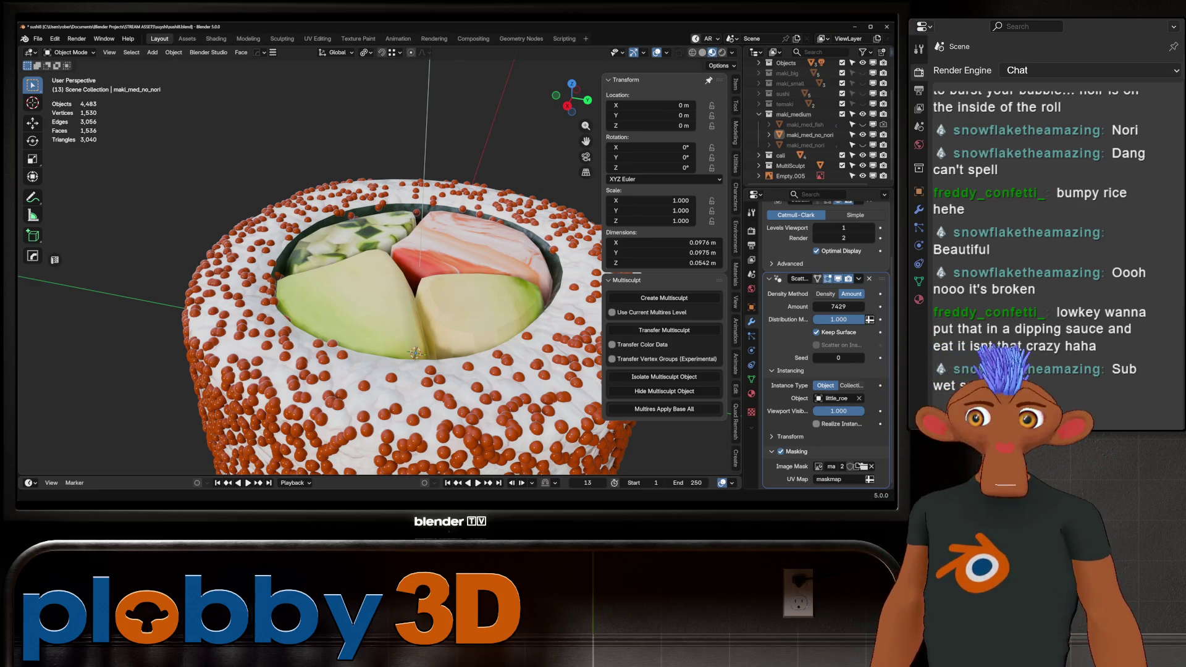
{"action": "scroll", "coordinate": [309, 265], "scroll_direction": "down", "scroll_amount": 10}
{"action": "scroll", "coordinate": [309, 266], "scroll_direction": "up", "scroll_amount": 10}
{"action": "middle_click_drag", "start_coordinate": [308, 265], "coordinate": [309, 346]}
{"action": "scroll", "coordinate": [309, 290], "scroll_direction": "down", "scroll_amount": 5}
{"action": "scroll", "coordinate": [308, 346], "scroll_direction": "up", "scroll_amount": 5}
{"action": "scroll", "coordinate": [309, 266], "scroll_direction": "down", "scroll_amount": 4}
{"action": "middle_click_drag", "start_coordinate": [309, 265], "coordinate": [309, 321]}
{"action": "scroll", "coordinate": [309, 266], "scroll_direction": "down", "scroll_amount": 2}
{"action": "scroll", "coordinate": [309, 297], "scroll_direction": "up", "scroll_amount": 8}
{"action": "scroll", "coordinate": [346, 278], "scroll_direction": "down", "scroll_amount": 5}
Collapse maki_medium in the Outliner and unhide the salmon sushi object.
{"action": "mouse_move", "coordinate": [345, 278]}
{"action": "middle_mouse_down"}
{"action": "mouse_move", "coordinate": [346, 321]}
{"action": "mouse_move", "coordinate": [346, 297]}
{"action": "middle_mouse_up"}
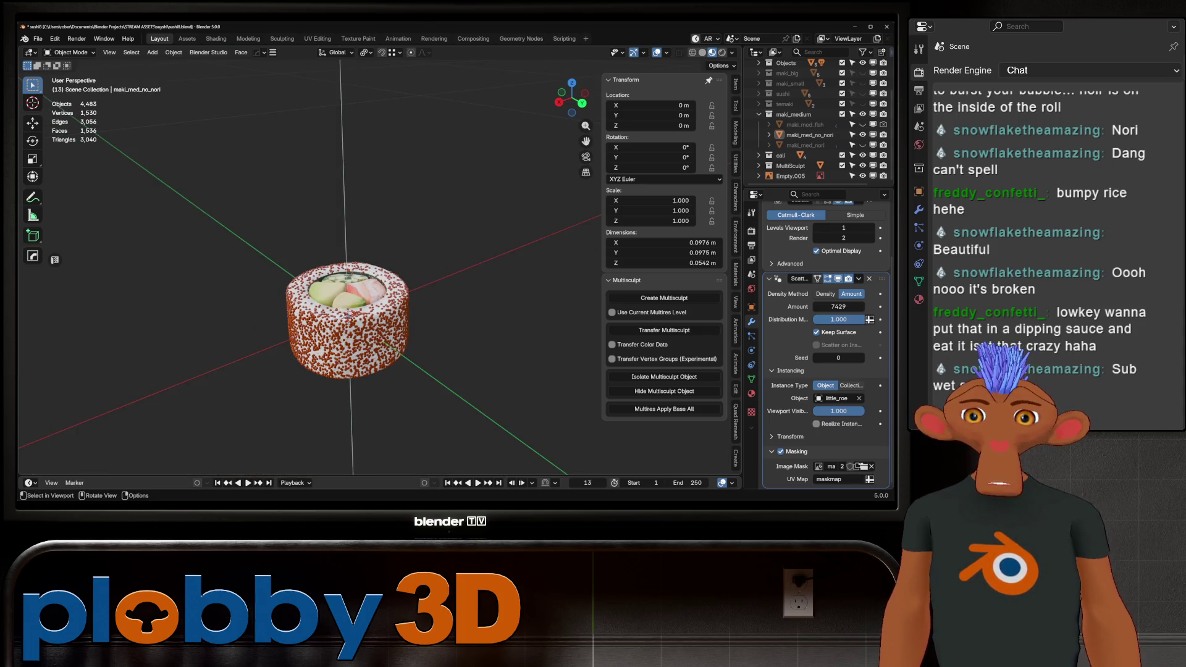
{"action": "scroll", "coordinate": [346, 309], "scroll_direction": "up", "scroll_amount": 4}
{"action": "middle_click_drag", "start_coordinate": [346, 309], "coordinate": [333, 260]}
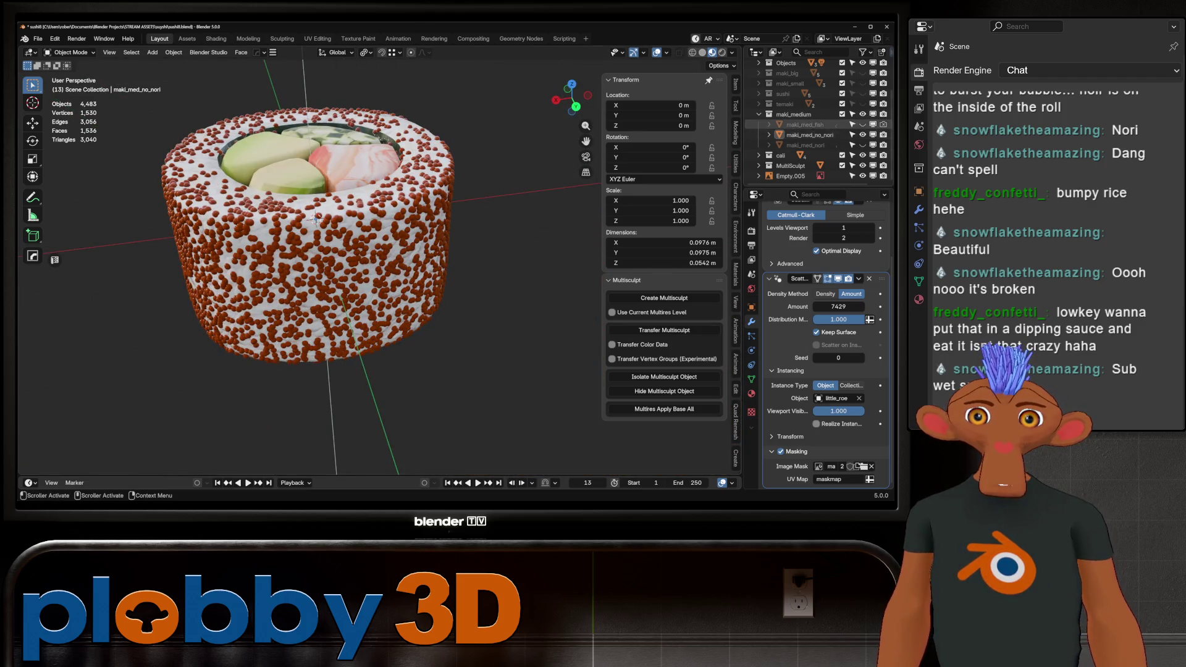
{"action": "scroll", "coordinate": [815, 124], "scroll_direction": "up", "scroll_amount": 3}
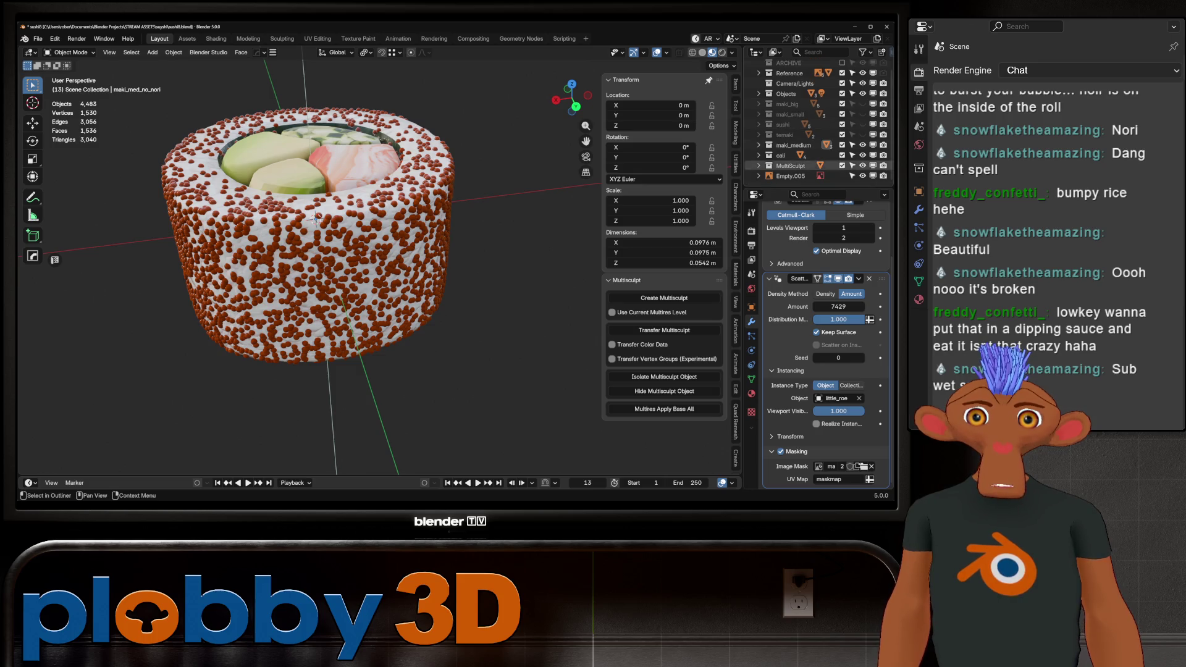
{"action": "left_click", "coordinate": [758, 144]}
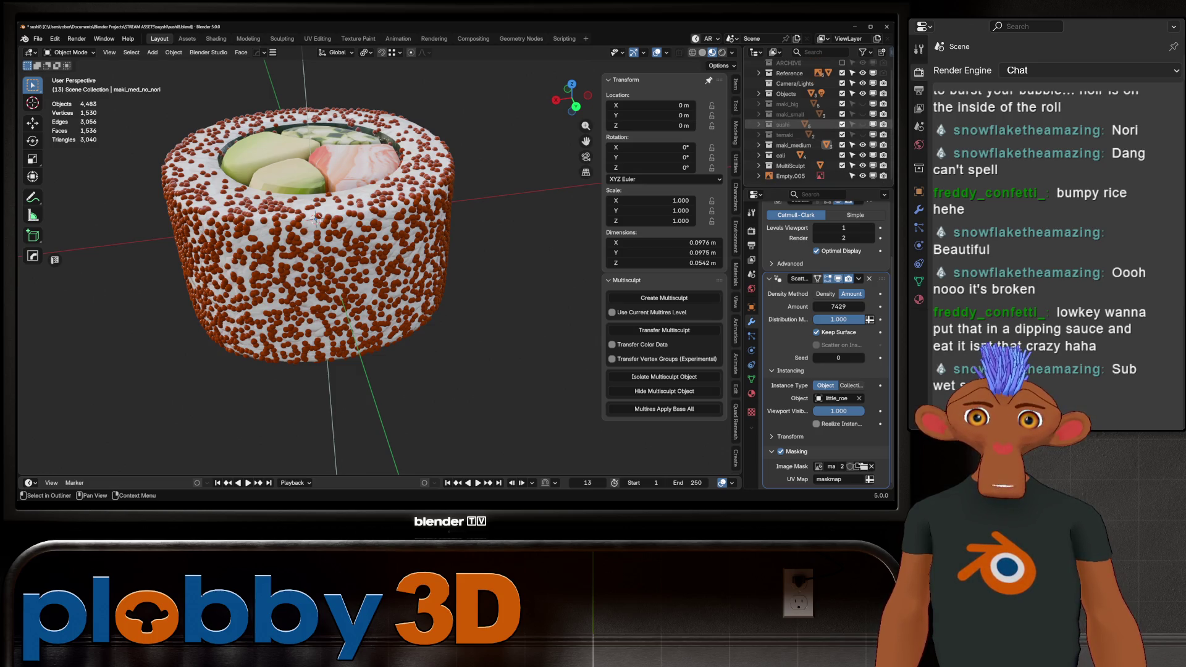
{"action": "left_click", "coordinate": [862, 124]}
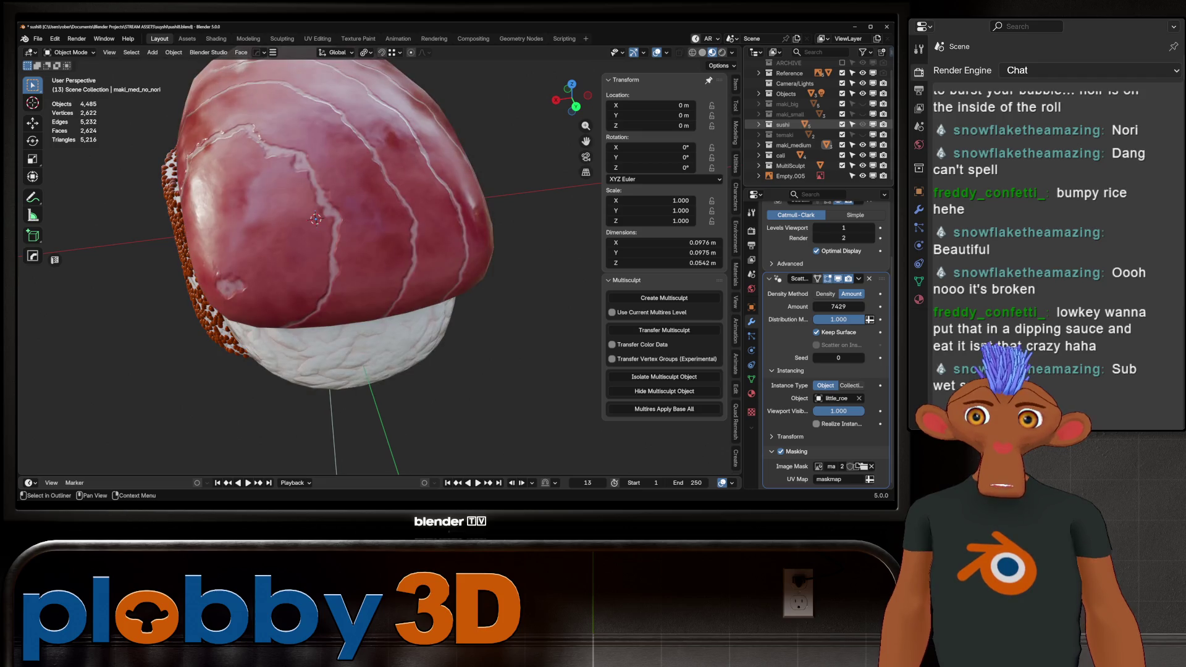
Hide the sushi object and zoom in on the maki roll's crab, avocado and cucumber fillings.
{"action": "left_click", "coordinate": [862, 124]}
{"action": "scroll", "coordinate": [343, 265], "scroll_direction": "down", "scroll_amount": 4}
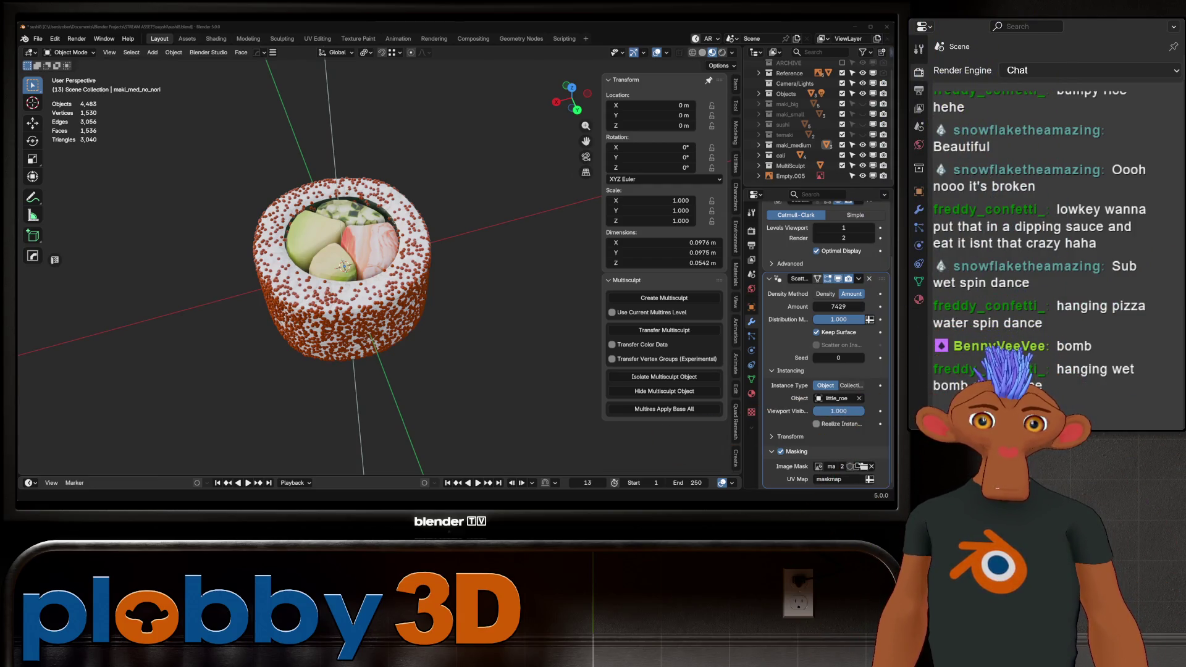
{"action": "mouse_move", "coordinate": [346, 266]}
{"action": "middle_mouse_down"}
{"action": "mouse_move", "coordinate": [382, 247]}
{"action": "mouse_move", "coordinate": [361, 203]}
{"action": "mouse_move", "coordinate": [361, 318]}
{"action": "mouse_move", "coordinate": [346, 333]}
{"action": "middle_mouse_up"}
{"action": "scroll", "coordinate": [360, 322], "scroll_direction": "up", "scroll_amount": 8}
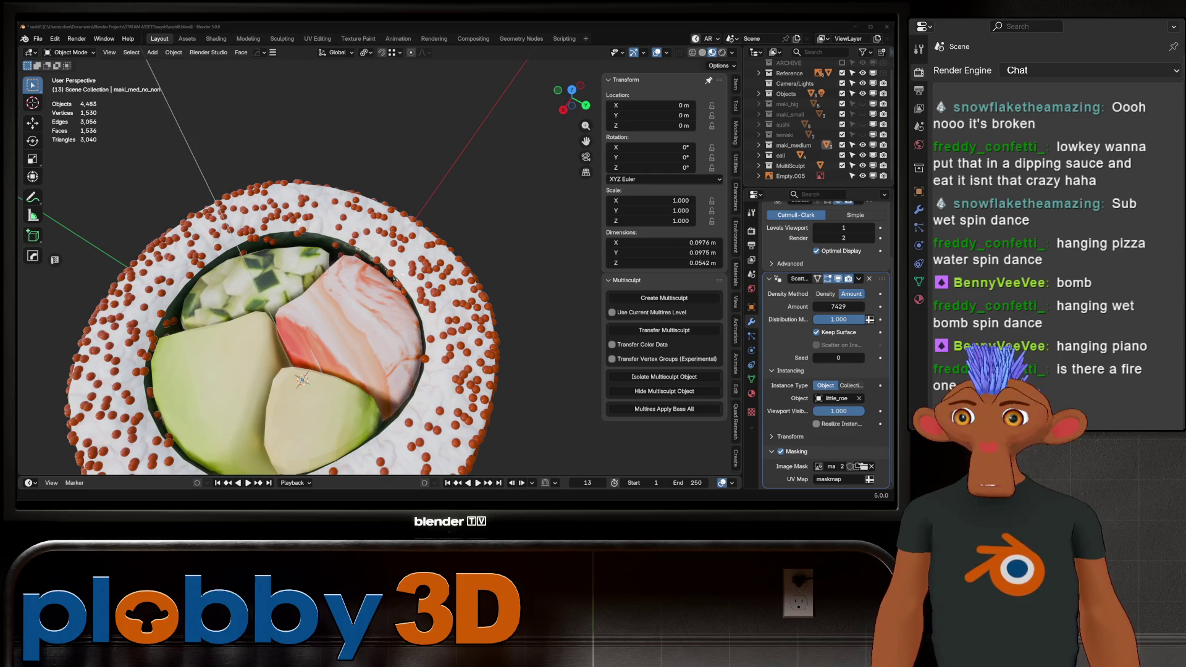
{"action": "scroll", "coordinate": [281, 327], "scroll_direction": "down", "scroll_amount": 3}
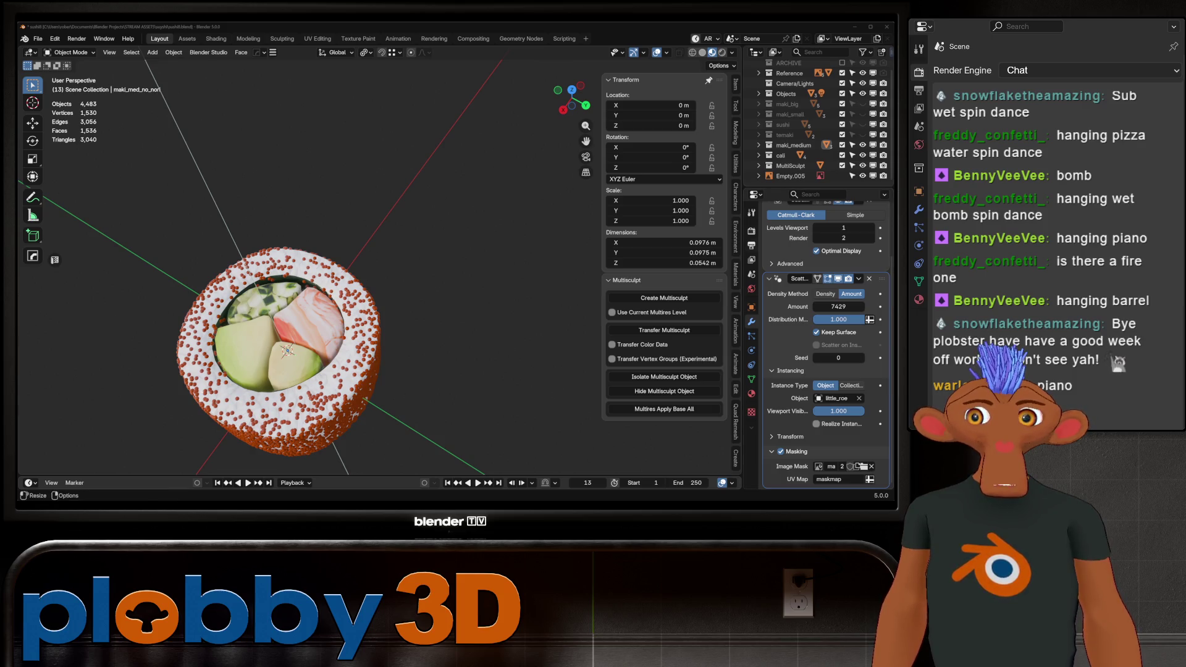
{"action": "middle_click_drag", "start_coordinate": [308, 265], "coordinate": [309, 222]}
{"action": "scroll", "coordinate": [309, 266], "scroll_direction": "up", "scroll_amount": 5}
{"action": "mouse_move", "coordinate": [309, 266]}
{"action": "middle_mouse_down"}
{"action": "mouse_move", "coordinate": [321, 247]}
{"action": "mouse_move", "coordinate": [321, 266]}
{"action": "middle_mouse_up"}
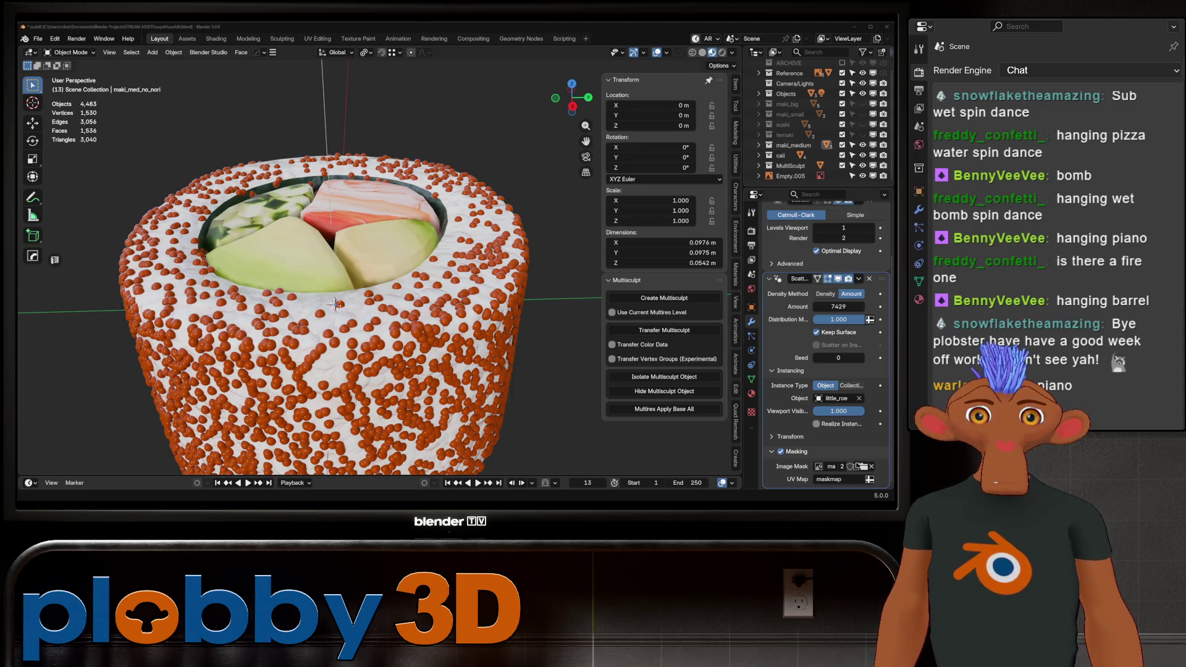
{"action": "scroll", "coordinate": [333, 291], "scroll_direction": "down", "scroll_amount": 2}
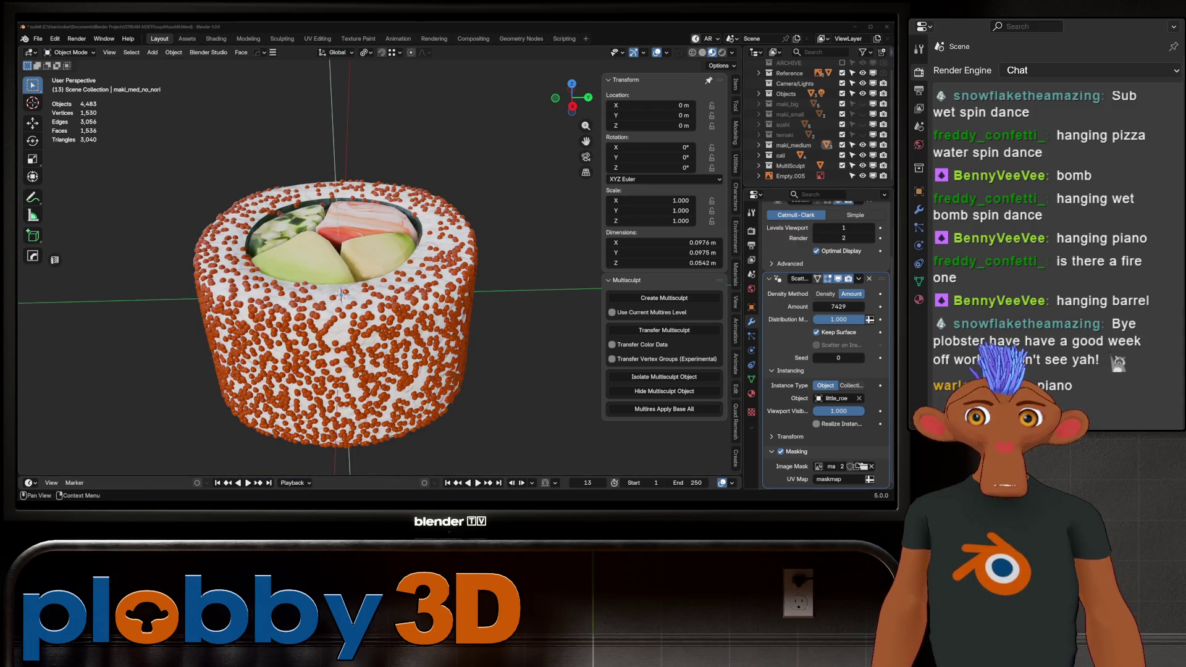
{"action": "scroll", "coordinate": [797, 127], "scroll_direction": "up", "scroll_amount": 1}
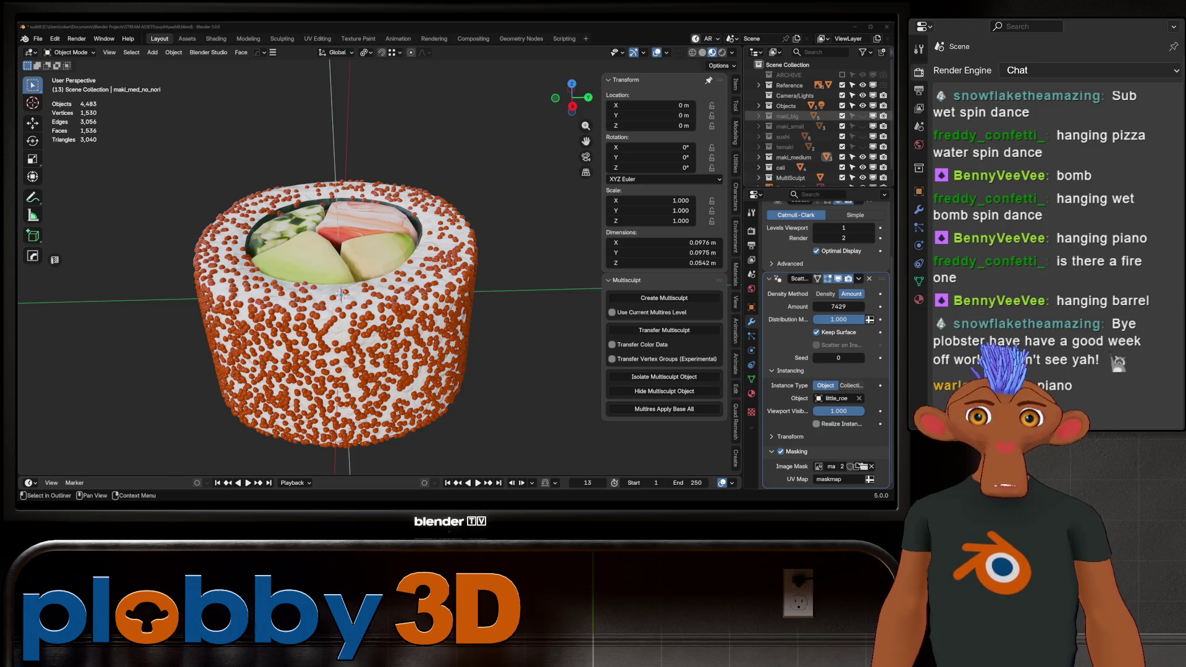
Briefly show maki_big, then hide maki_medium, maki_big and cali, leaving an empty grid.
{"action": "left_click", "coordinate": [863, 116]}
{"action": "middle_click_drag", "start_coordinate": [340, 295], "coordinate": [395, 370]}
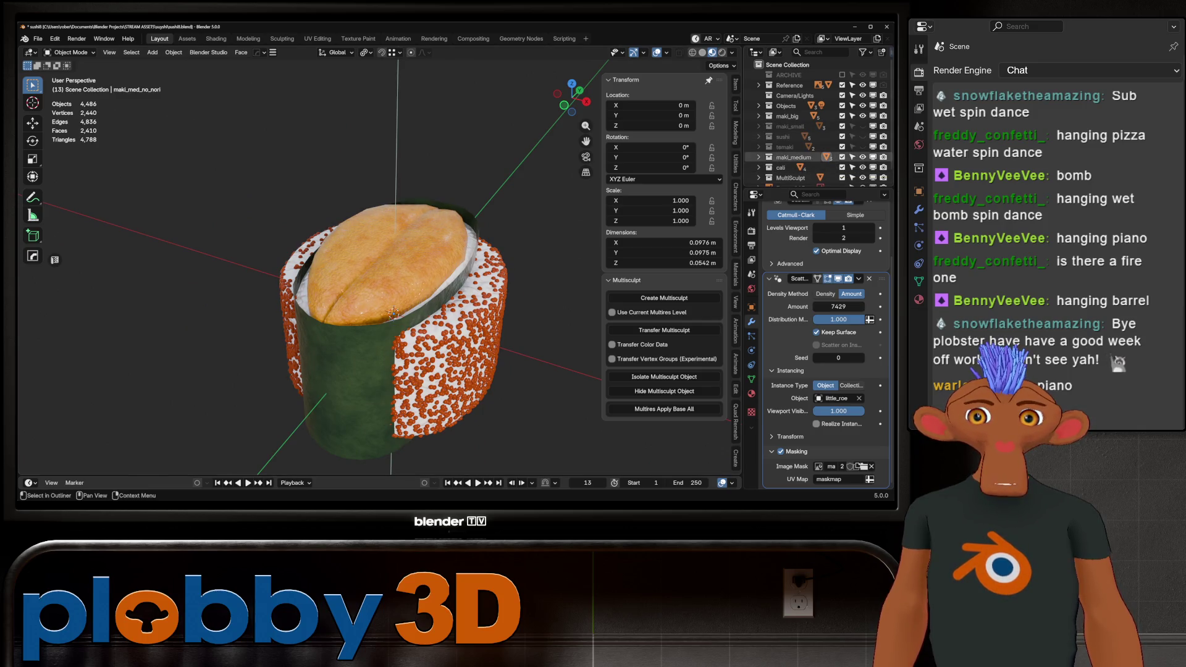
{"action": "left_click", "coordinate": [862, 157]}
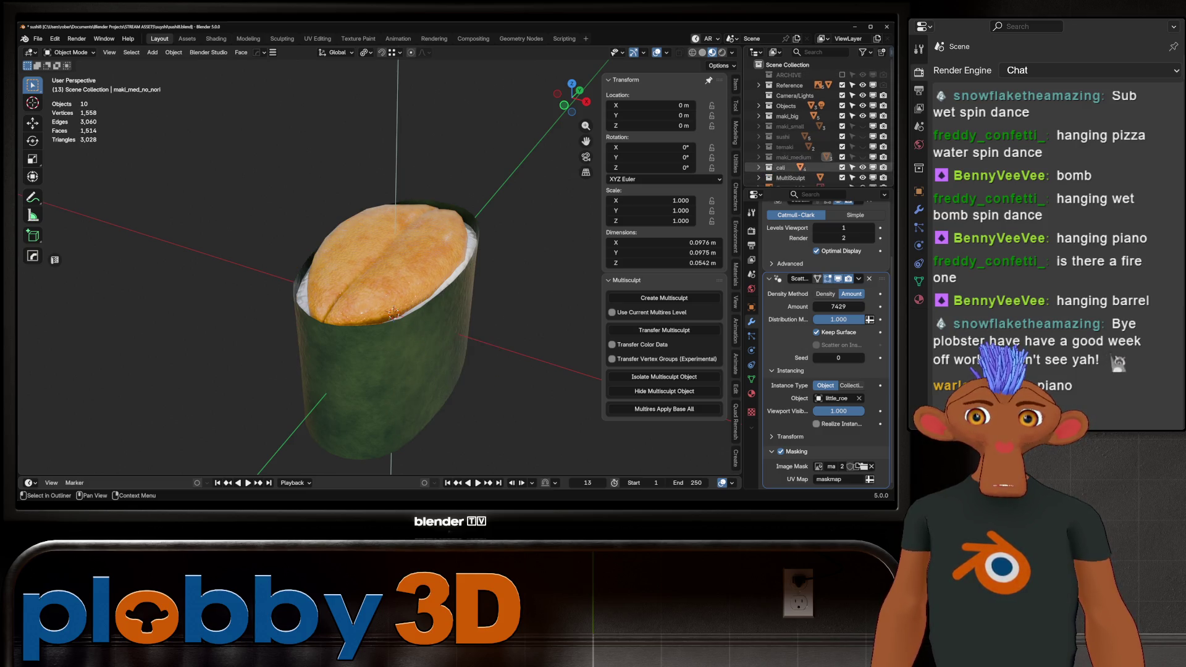
{"action": "left_click", "coordinate": [862, 115]}
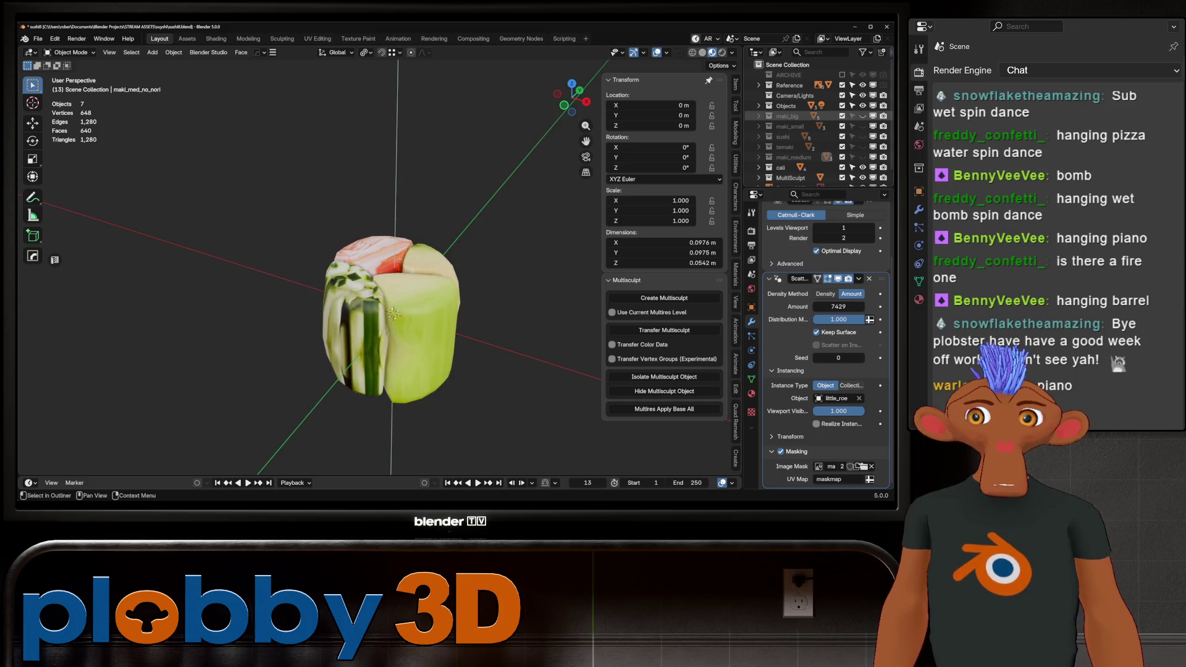
{"action": "scroll", "coordinate": [862, 167], "scroll_direction": "down", "scroll_amount": 1}
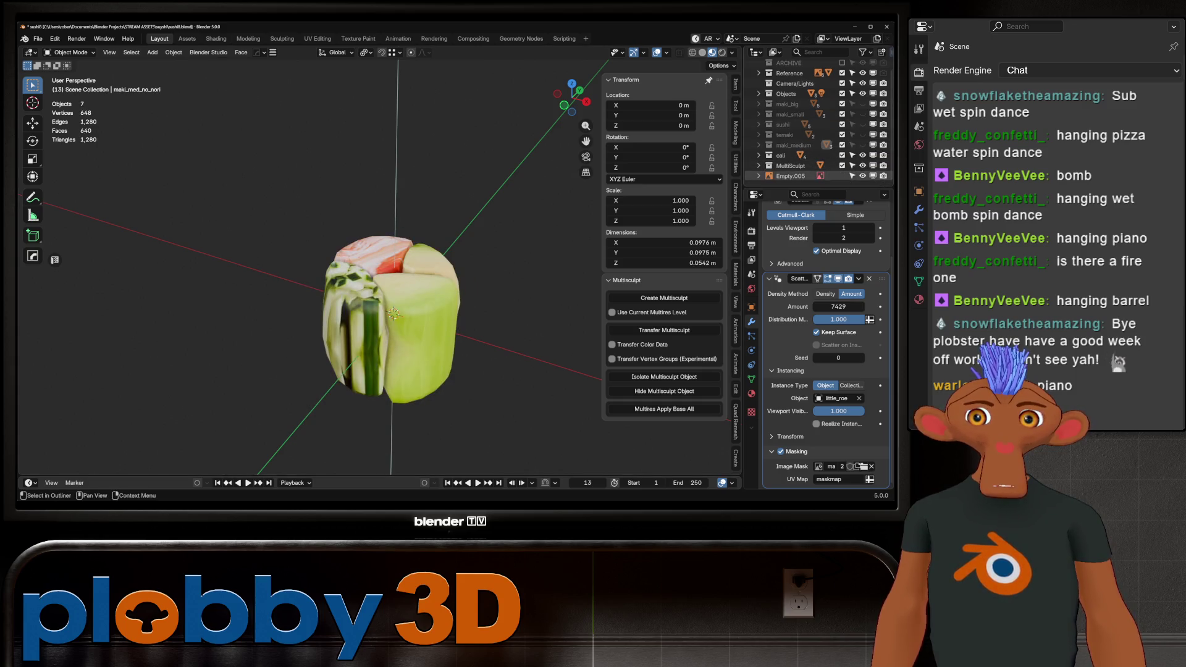
{"action": "left_click", "coordinate": [862, 155]}
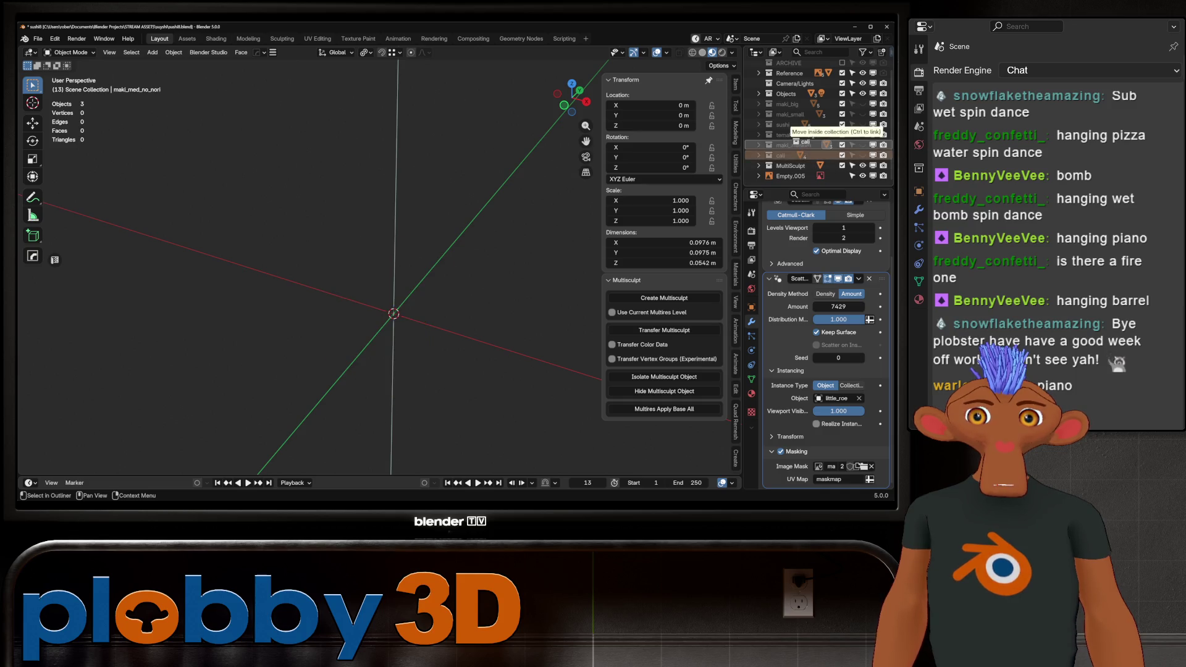
{"action": "scroll", "coordinate": [822, 145], "scroll_direction": "up", "scroll_amount": 1}
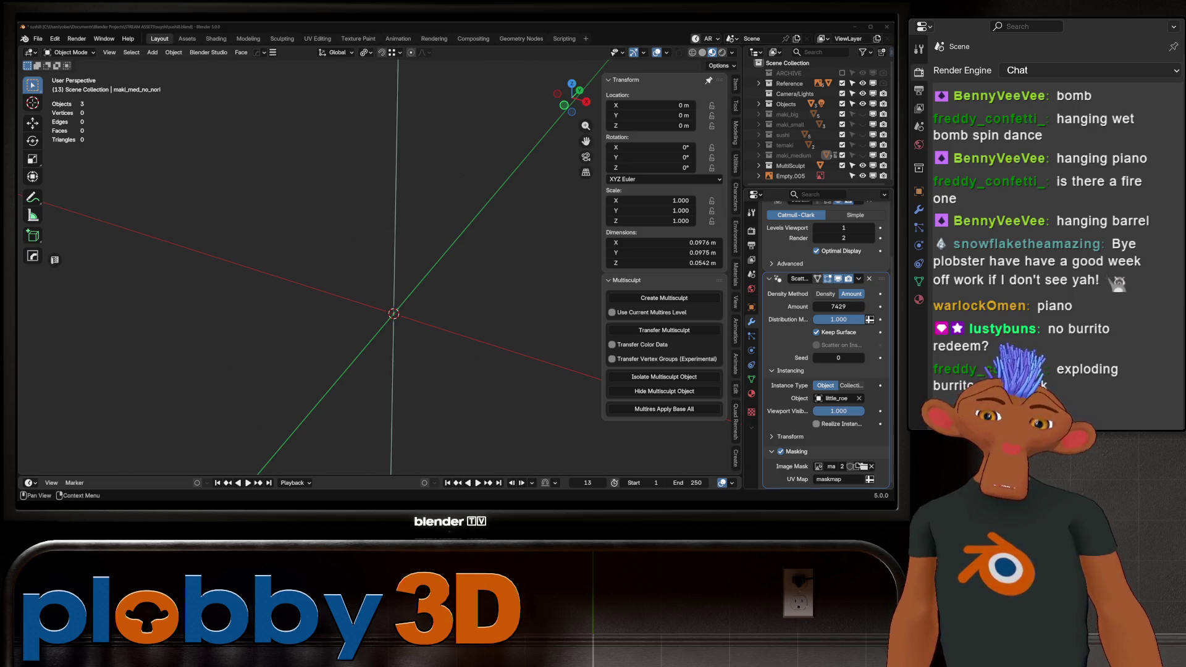
{"action": "middle_click_drag", "start_coordinate": [371, 278], "coordinate": [340, 266]}
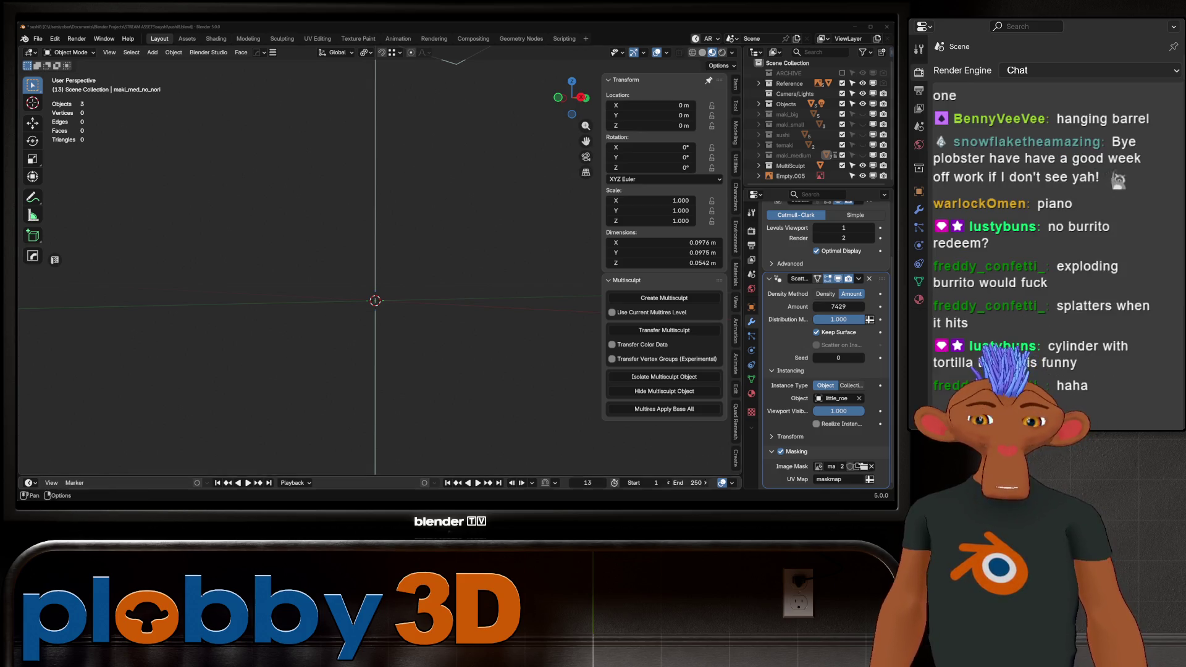
{"action": "mouse_move", "coordinate": [309, 278]}
{"action": "middle_mouse_down"}
{"action": "mouse_move", "coordinate": [253, 256]}
{"action": "mouse_move", "coordinate": [444, 344]}
{"action": "middle_mouse_up"}
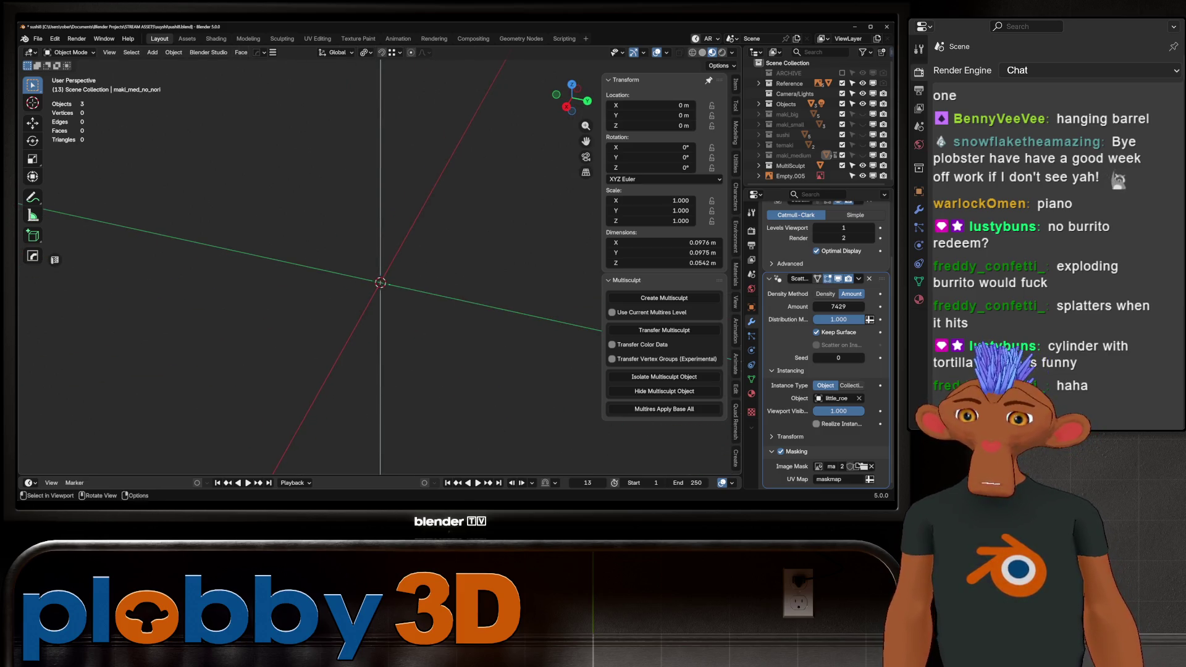
Save the sushi work as sushi8.blend.
{"action": "key", "text": "shift+a"}
{"action": "mouse_move", "coordinate": [457, 282]}
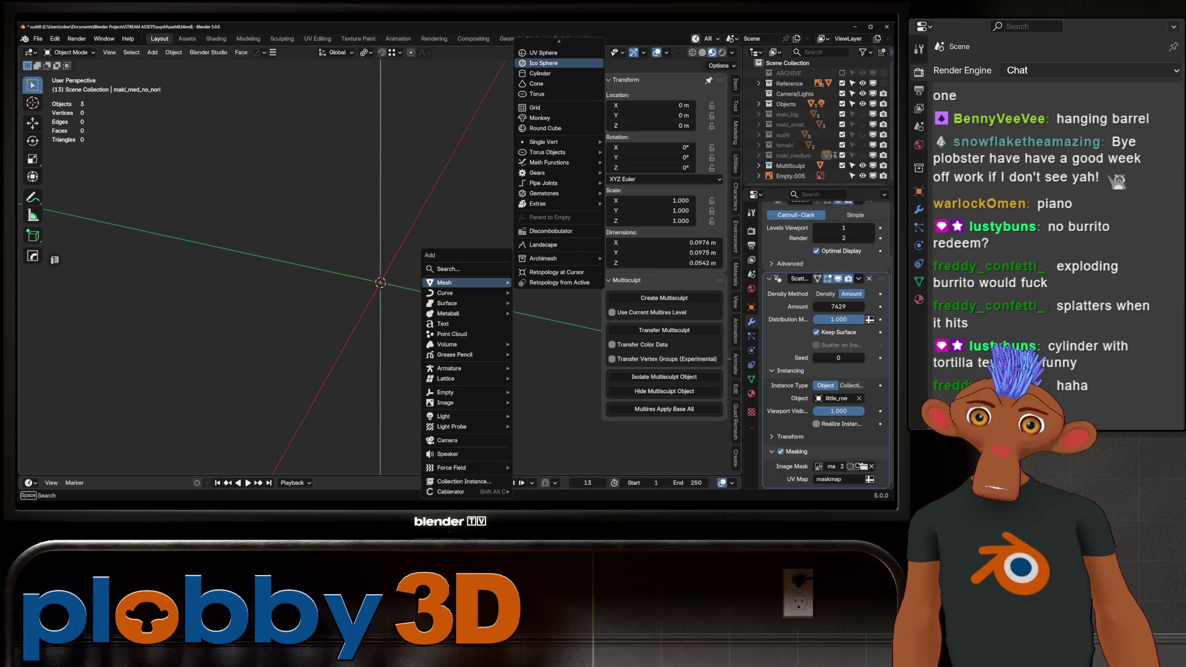
{"action": "key", "text": "Escape"}
{"action": "key", "text": "Escape"}
{"action": "key", "text": "ctrl+s"}
Start a new General file, confirming the save-changes prompt.
{"action": "left_click", "coordinate": [37, 39]}
{"action": "left_click", "coordinate": [46, 256]}
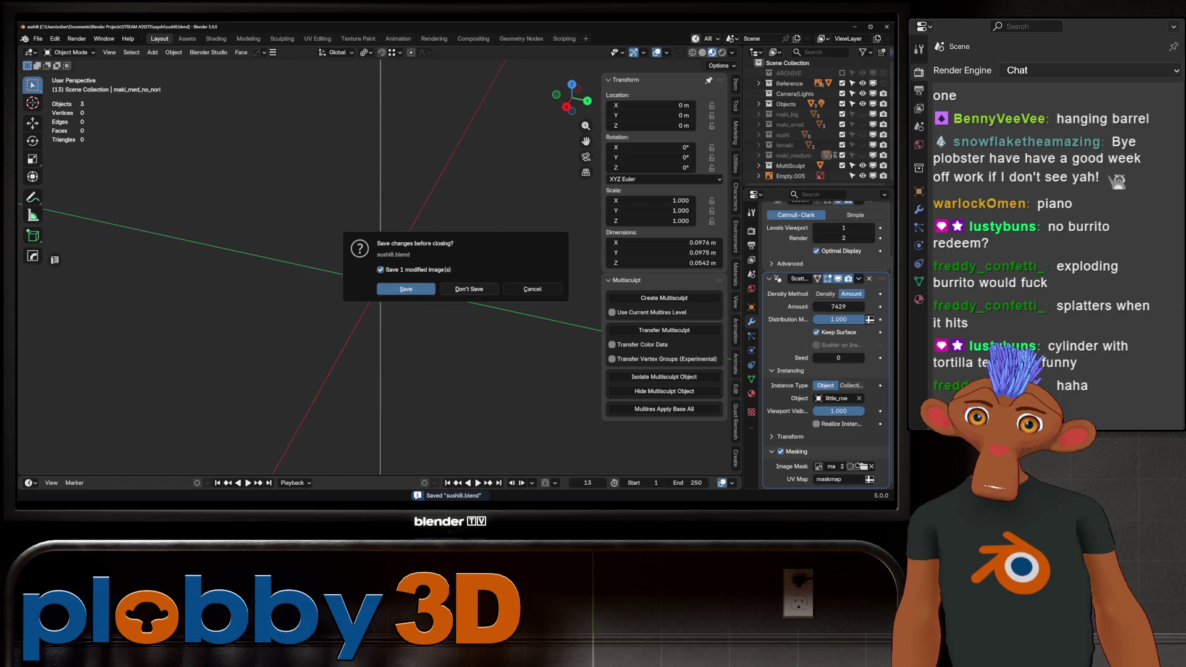
{"action": "left_click", "coordinate": [405, 289]}
{"action": "middle_click_drag", "start_coordinate": [370, 271], "coordinate": [426, 263]}
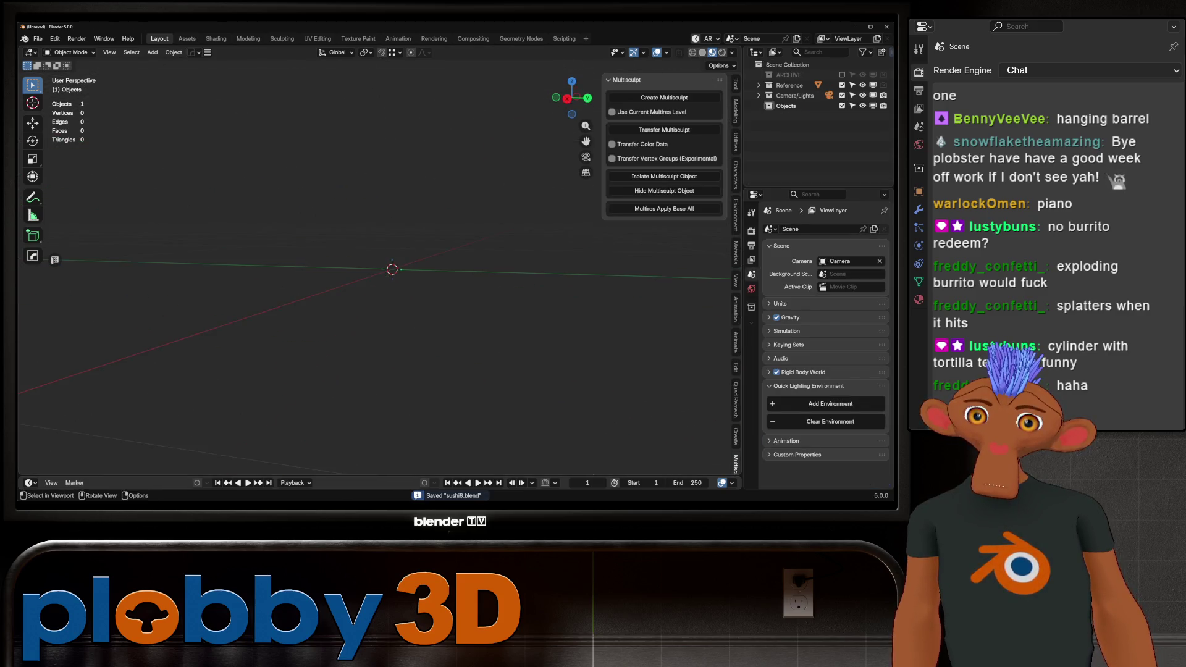
Add a cylinder mesh with 8 vertices.
{"action": "key", "text": "shift+a"}
{"action": "mouse_move", "coordinate": [426, 263]}
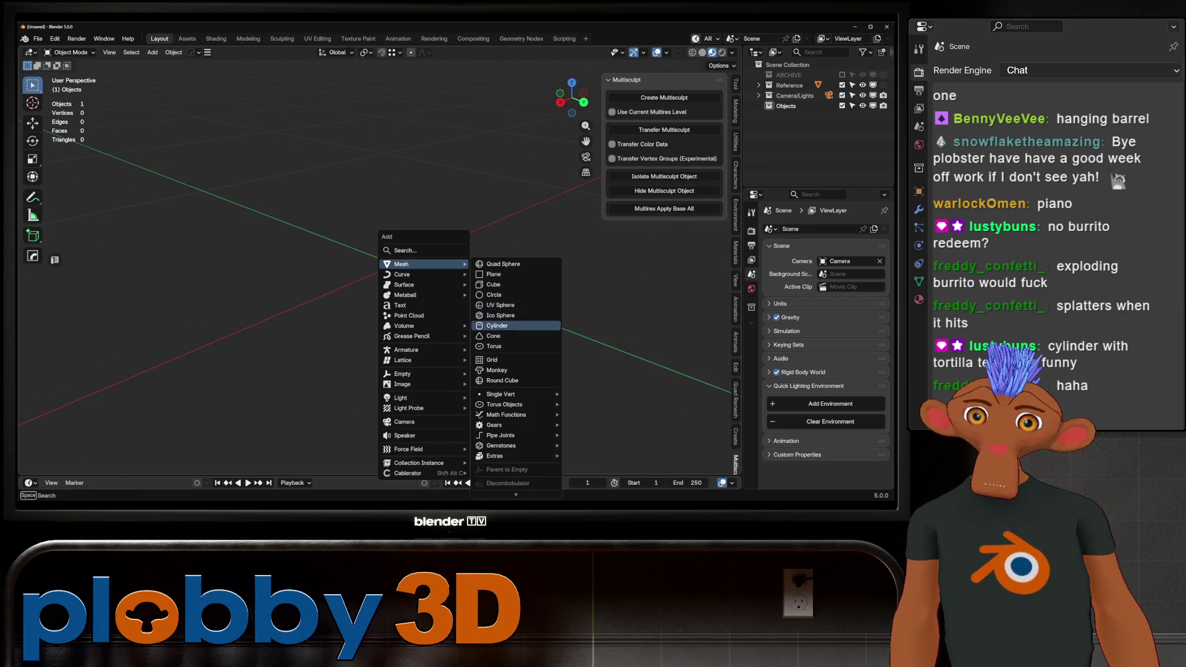
{"action": "left_click", "coordinate": [497, 326]}
{"action": "left_click", "coordinate": [150, 344]}
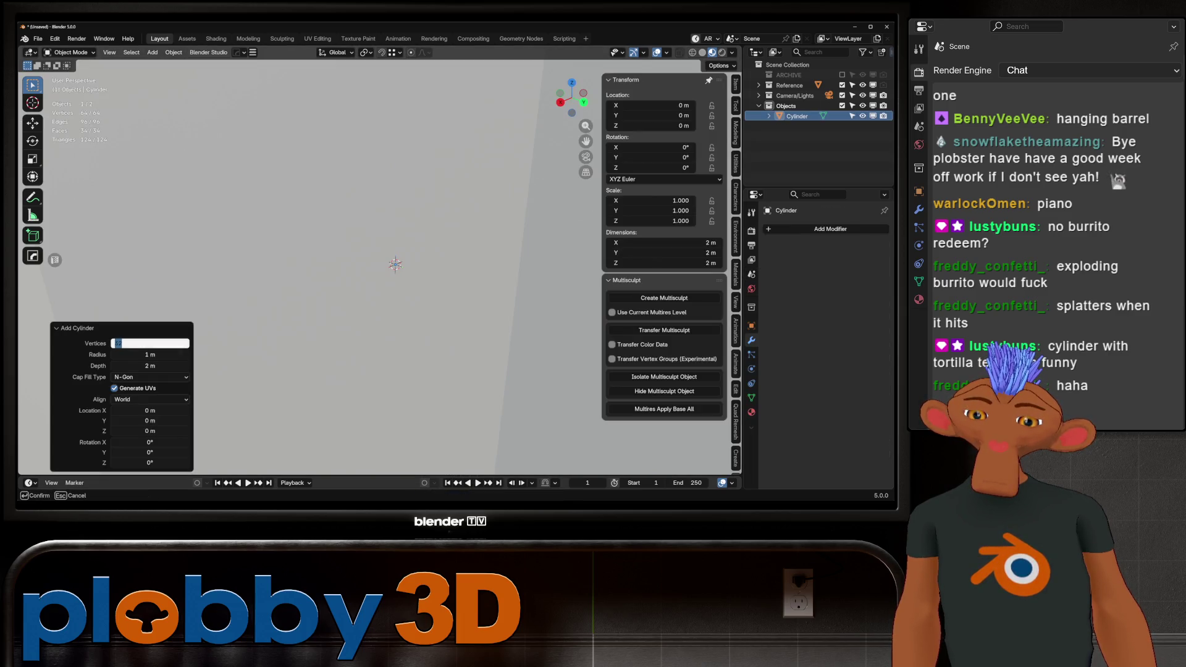
{"action": "type", "text": "8"}
{"action": "key", "text": "Return"}
Rotate the cylinder 90° about X, scale it to 0.068, and view it front-on.
{"action": "scroll", "coordinate": [319, 270], "scroll_direction": "down", "scroll_amount": 3}
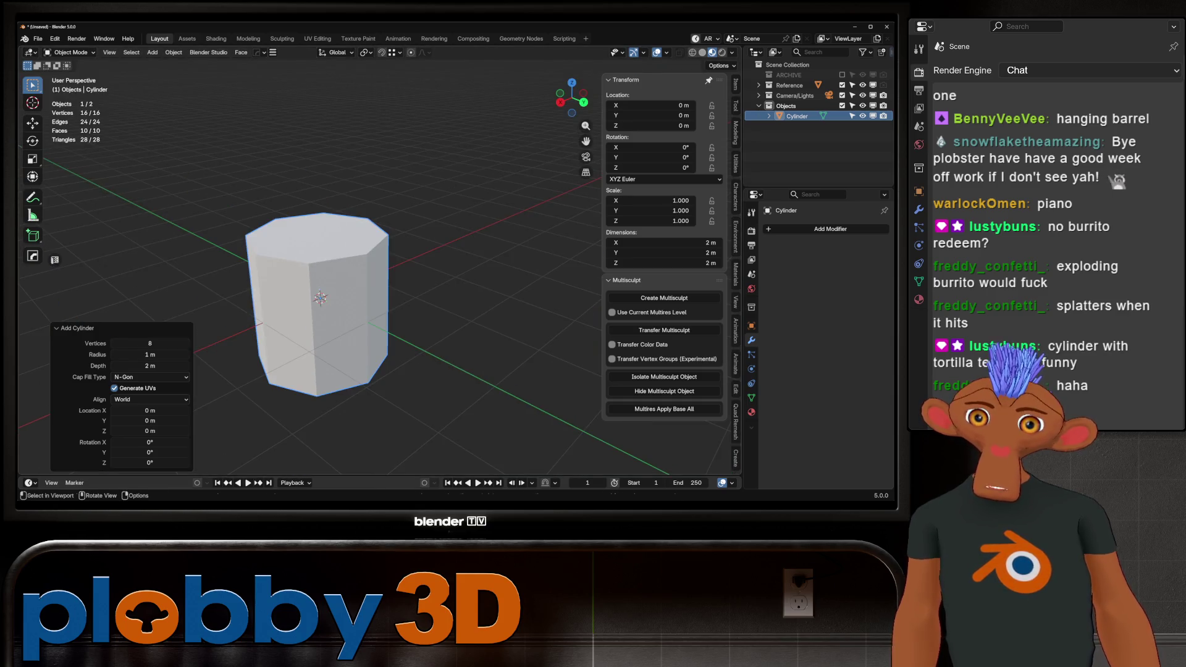
{"action": "type", "text": "rx"}
{"action": "type", "text": "90"}
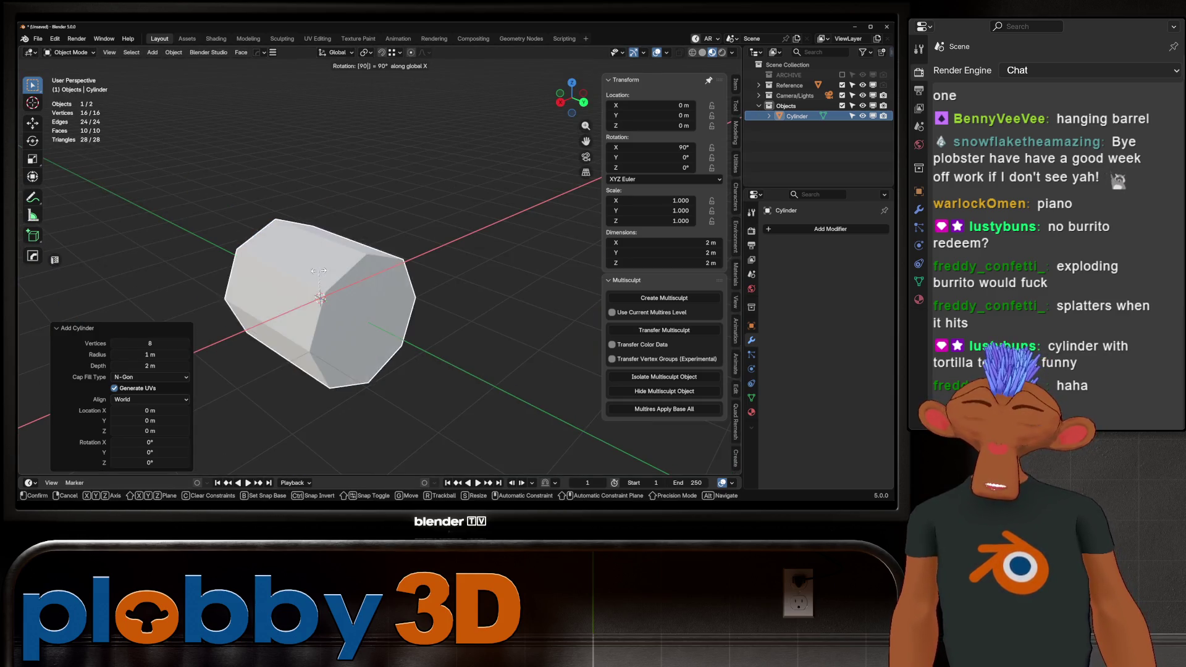
{"action": "key", "text": "Return"}
{"action": "mouse_move", "coordinate": [318, 270]}
{"action": "middle_mouse_down"}
{"action": "mouse_move", "coordinate": [395, 265]}
{"action": "mouse_move", "coordinate": [321, 272]}
{"action": "mouse_move", "coordinate": [371, 272]}
{"action": "middle_mouse_up"}
{"action": "key", "text": "s"}
{"action": "left_click", "coordinate": [387, 275]}
{"action": "key", "text": "s"}
{"action": "key", "text": "Escape"}
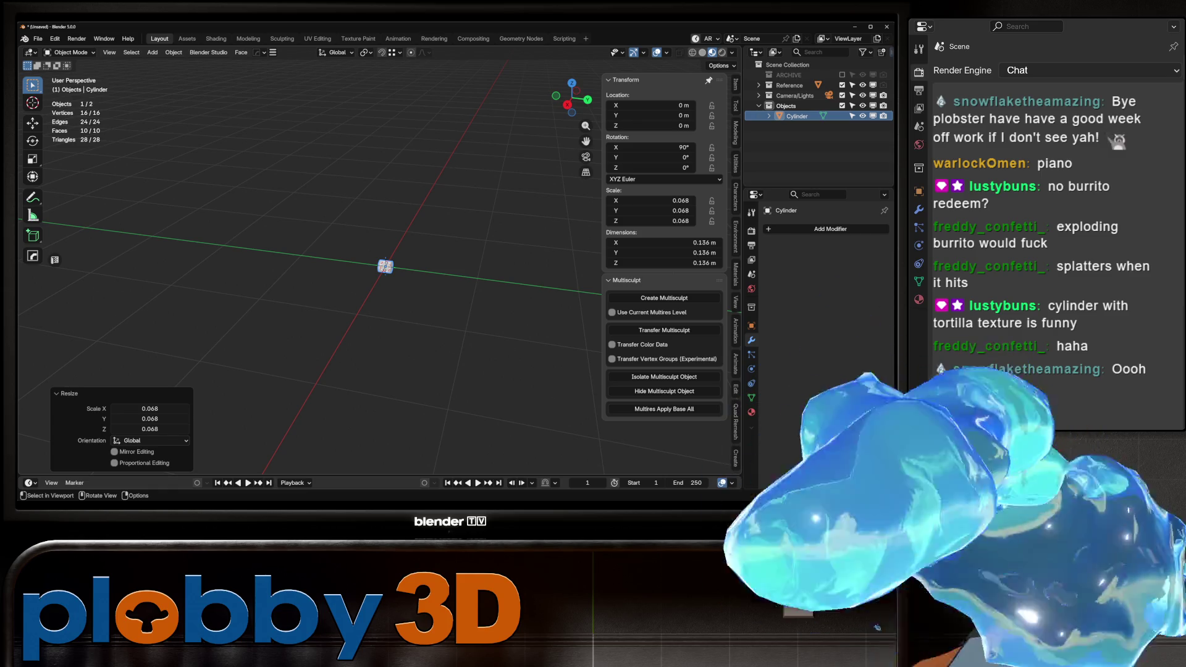
{"action": "key", "text": "KP_1"}
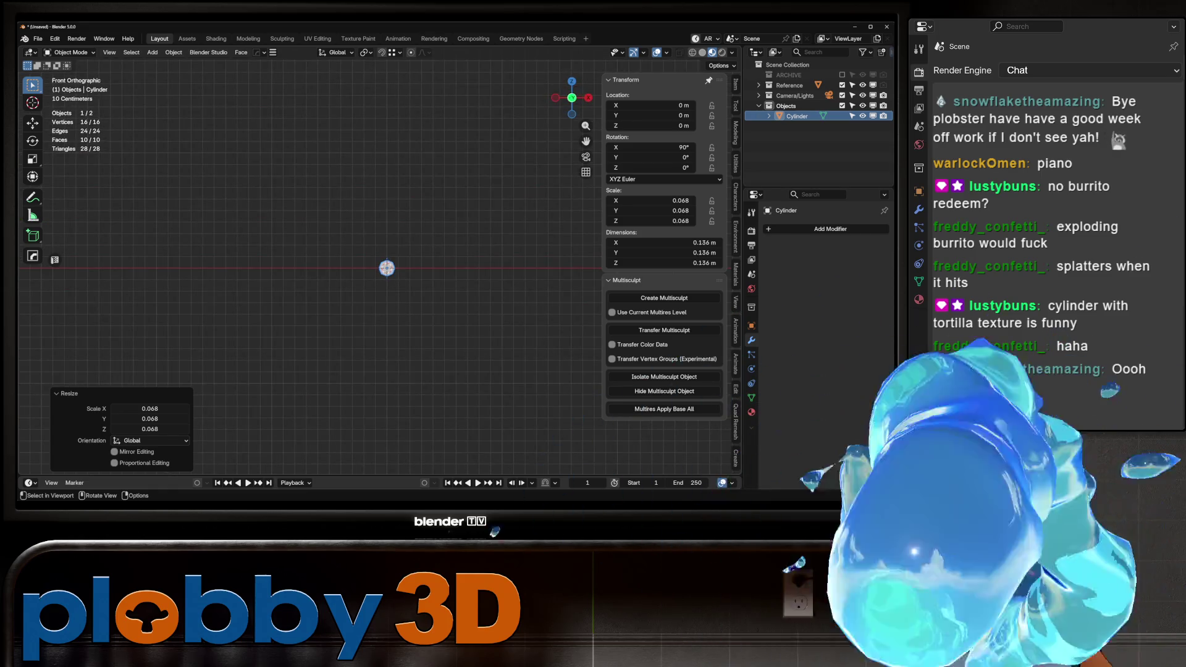